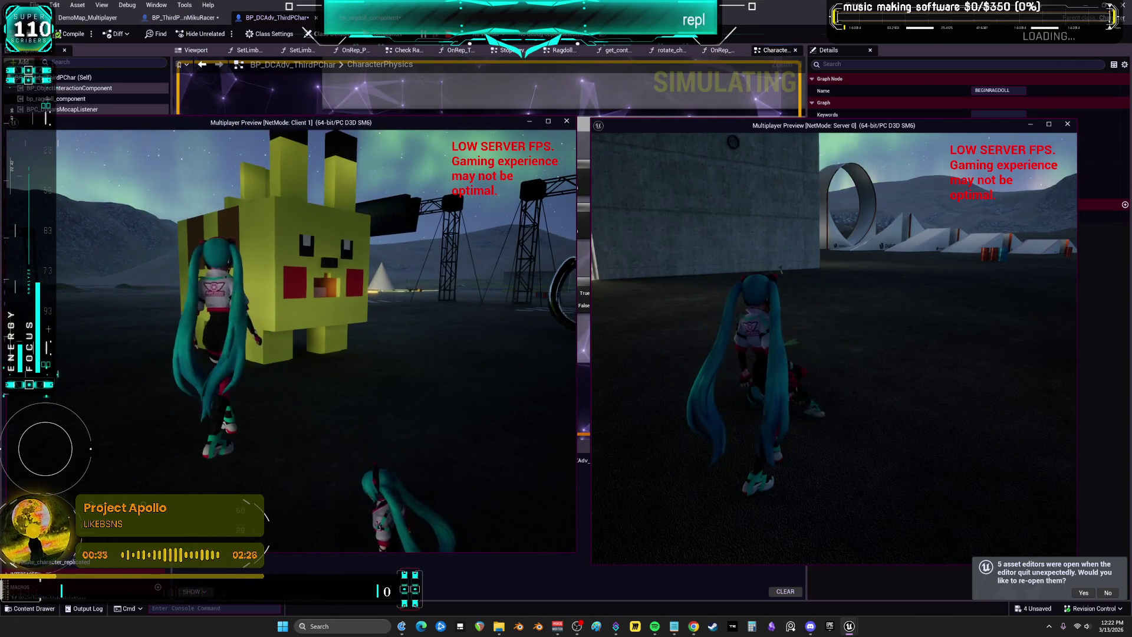
# End the multiplayer Play In Editor session to return to BP_DCAdv_ThirdPChar's CharacterPhysics graph
pyautogui.press('Escape')
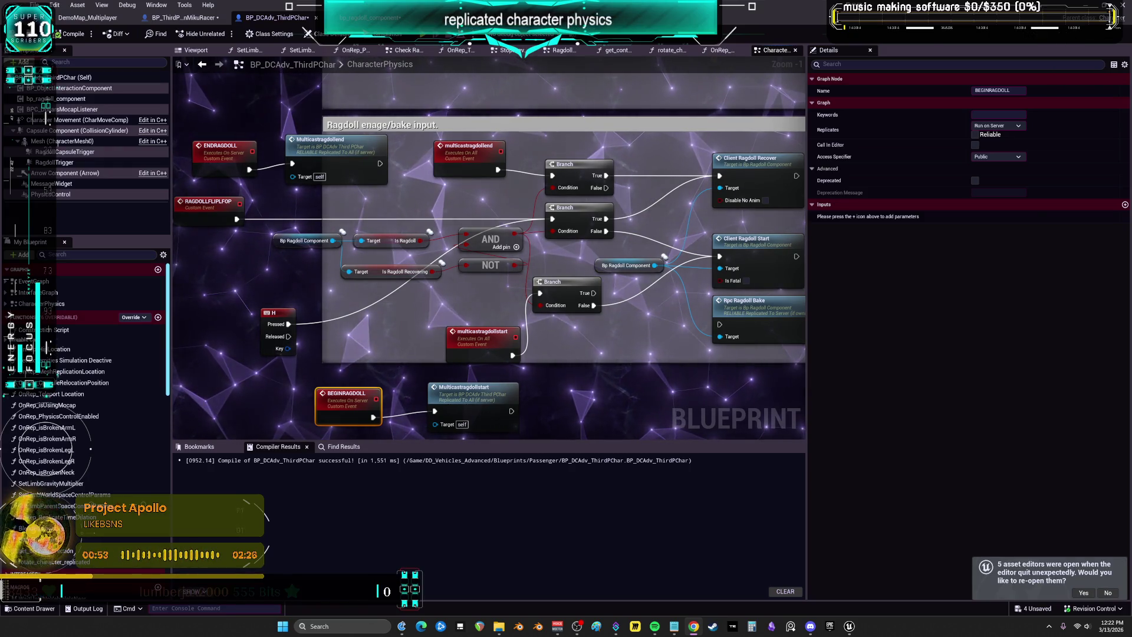
pyautogui.rightClick(741, 190)
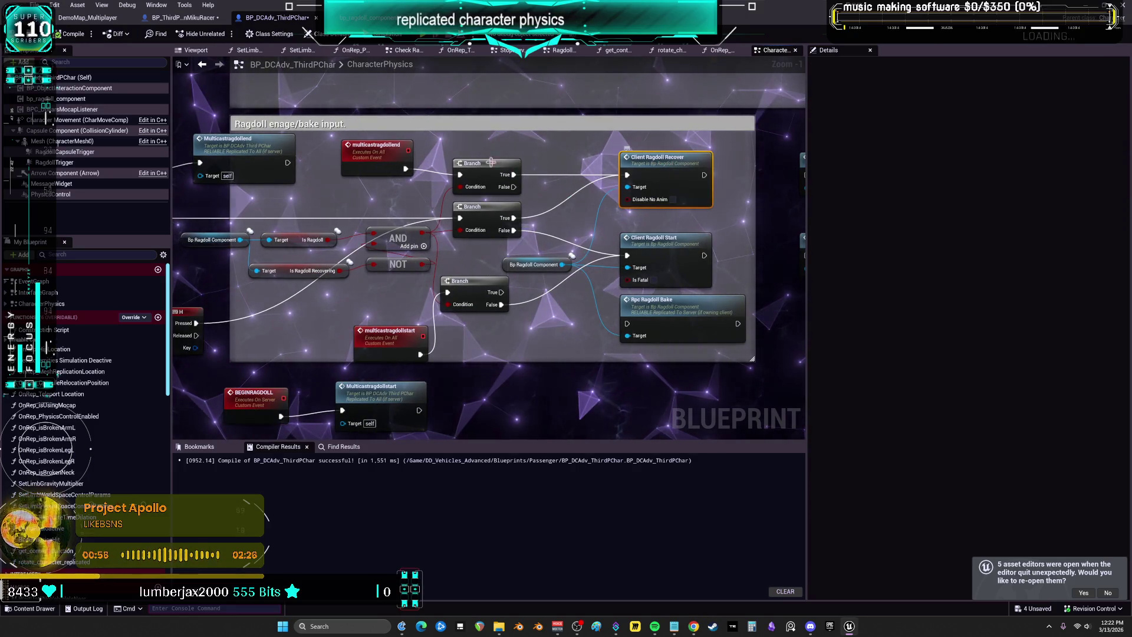
pyautogui.doubleClick(674, 172)
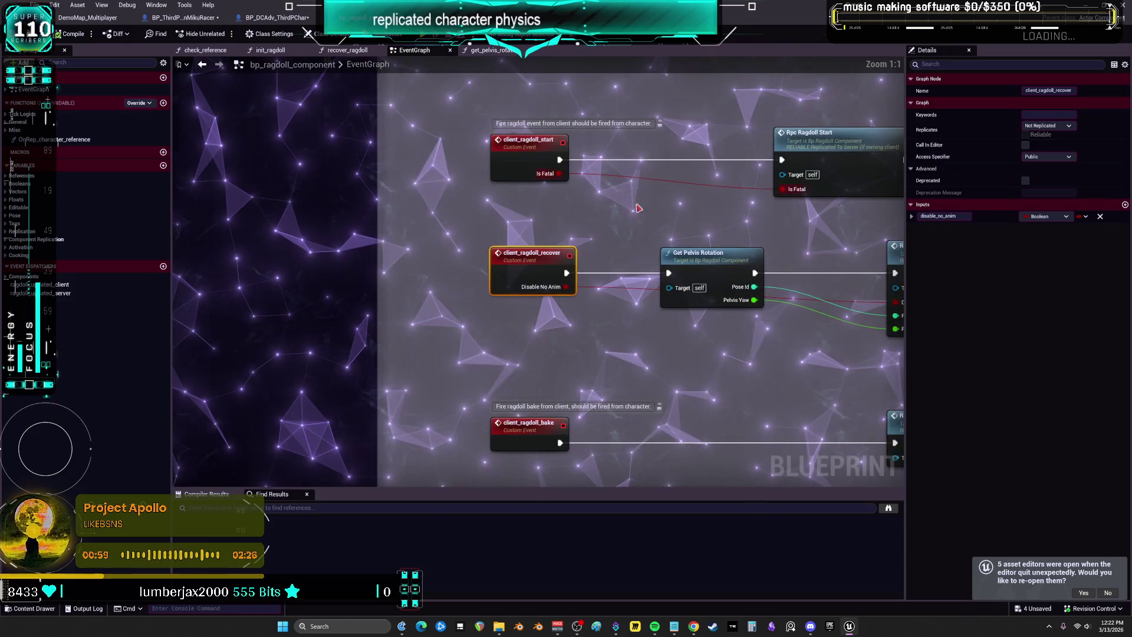
pyautogui.moveTo(711, 211); pyautogui.dragTo(586, 191)
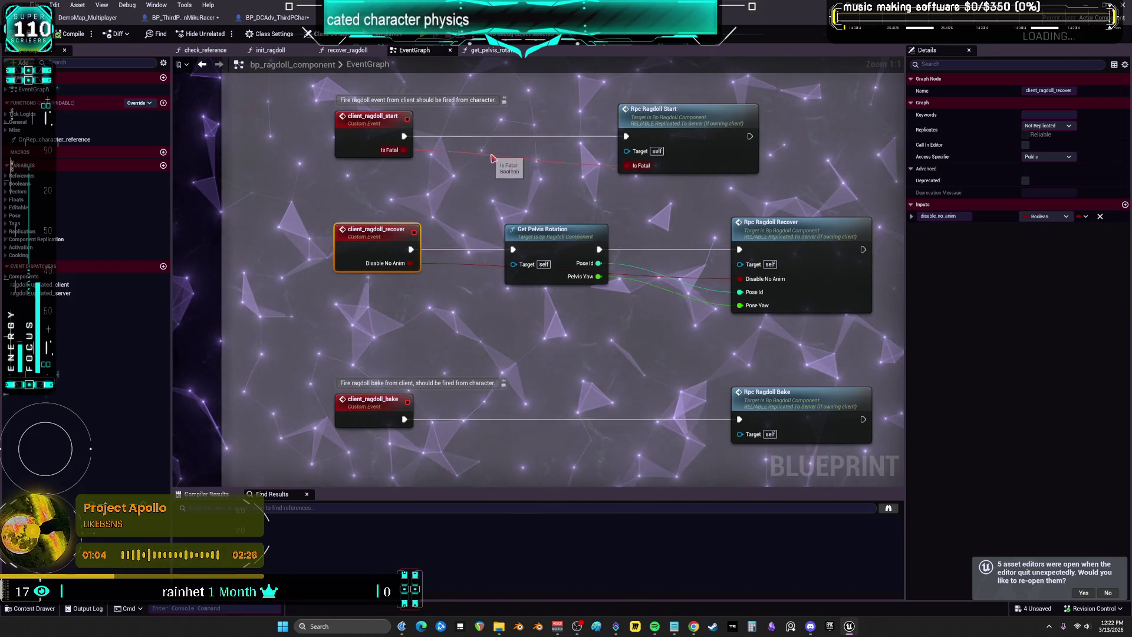
pyautogui.rightClick(581, 137)
pyautogui.doubleClick(714, 117)
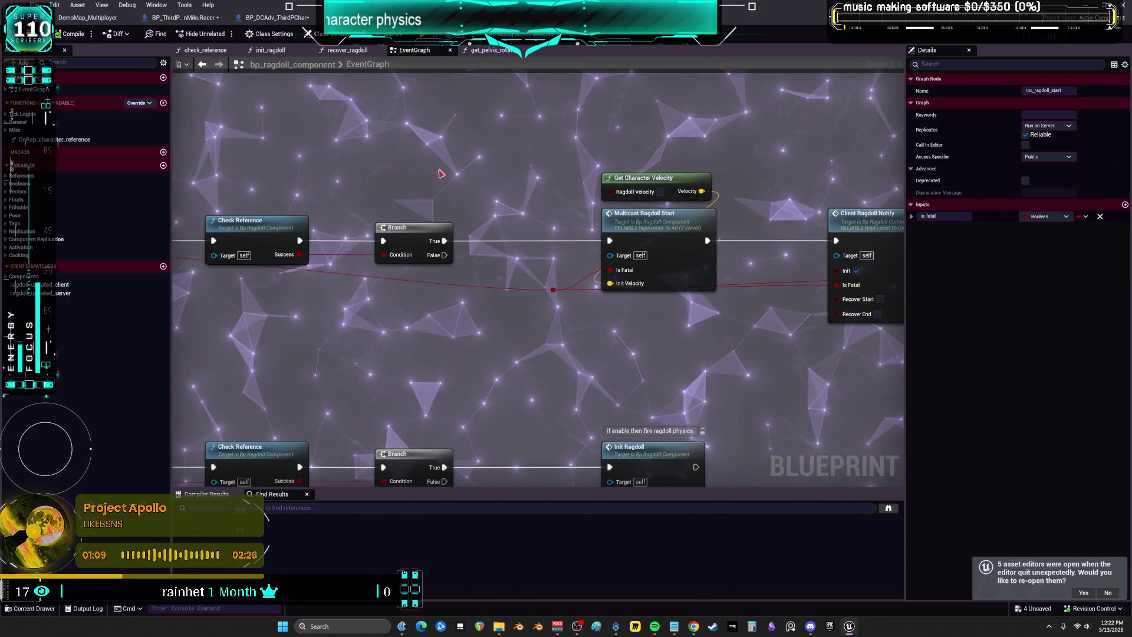
pyautogui.scroll(-12, 482, 207)
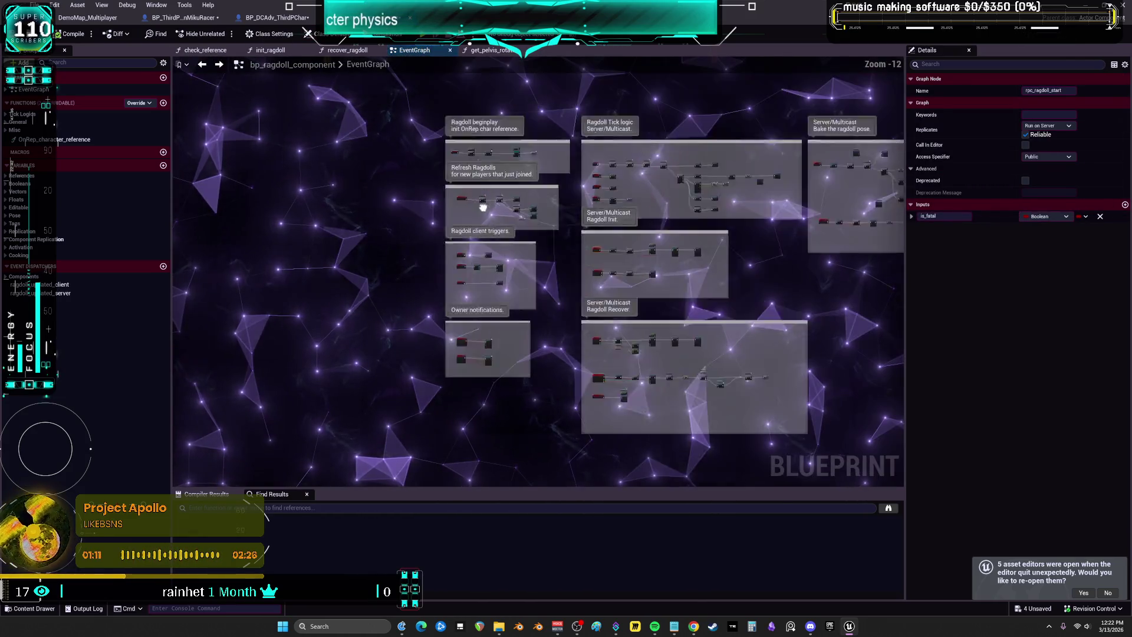
pyautogui.scroll(4, 482, 207)
pyautogui.click(183, 17)
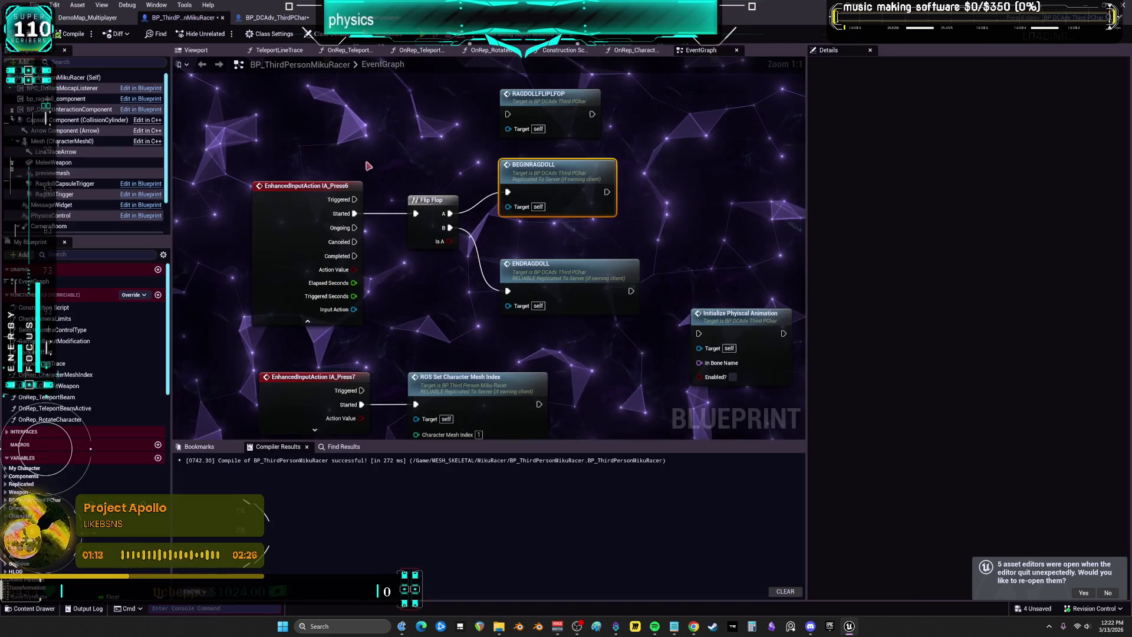
pyautogui.doubleClick(553, 172)
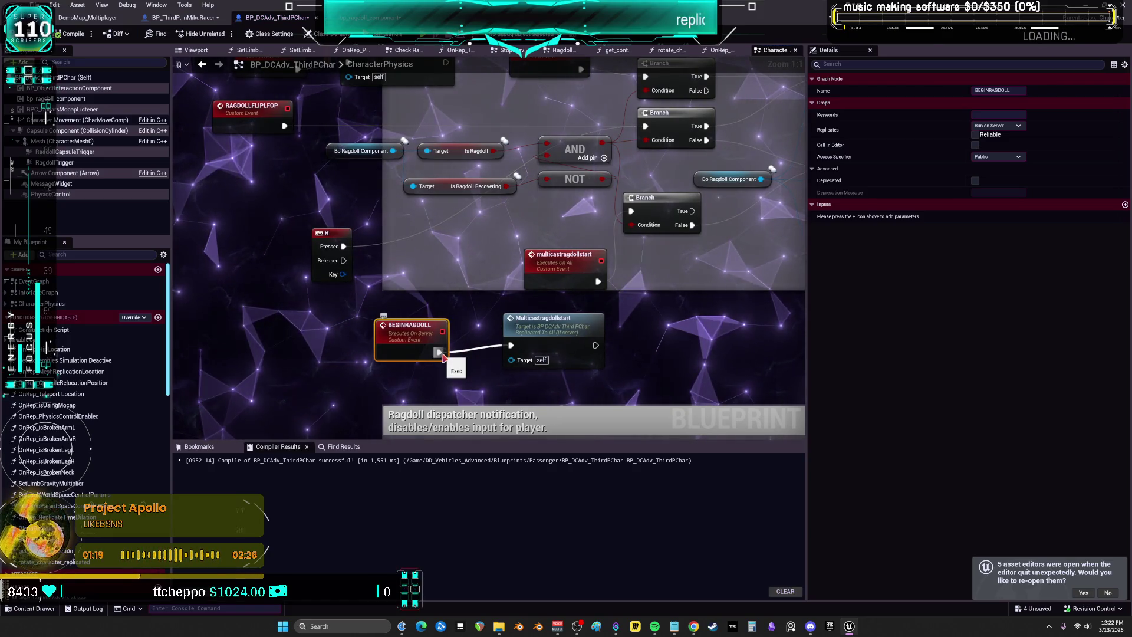
pyautogui.moveTo(444, 356); pyautogui.dragTo(404, 376)
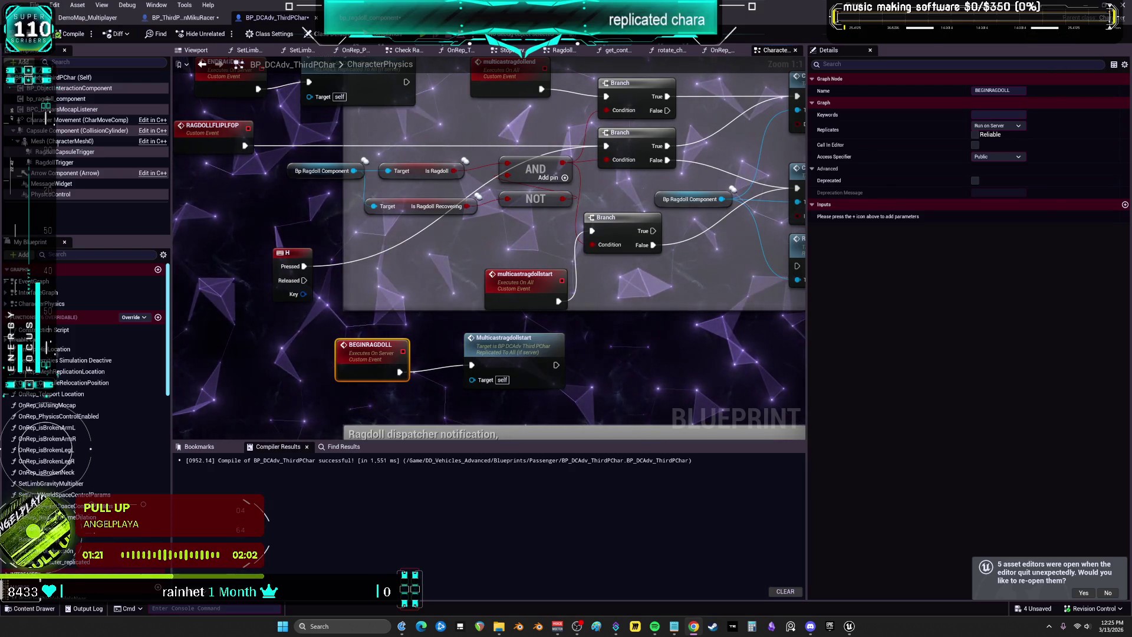
pyautogui.moveTo(698, 260); pyautogui.dragTo(541, 287)
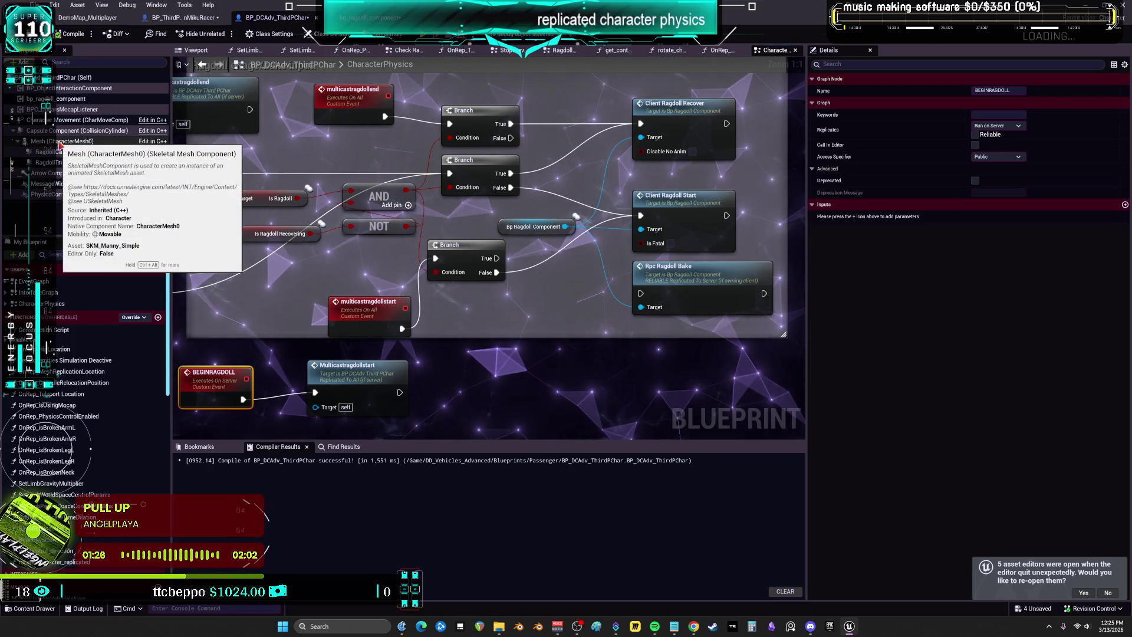
# Add a Disable Movement node on Character Movement, linked to Client Ragdoll Start, and arrange both nodes
pyautogui.click(73, 124)
pyautogui.moveTo(74, 124); pyautogui.dragTo(528, 371)
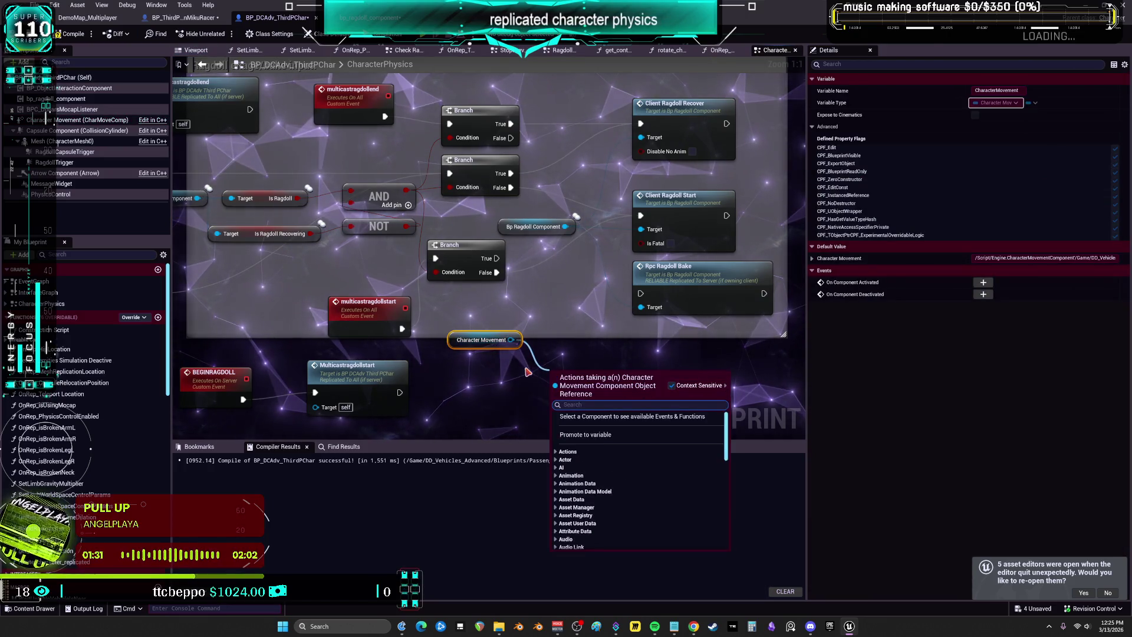
pyautogui.write('disable')
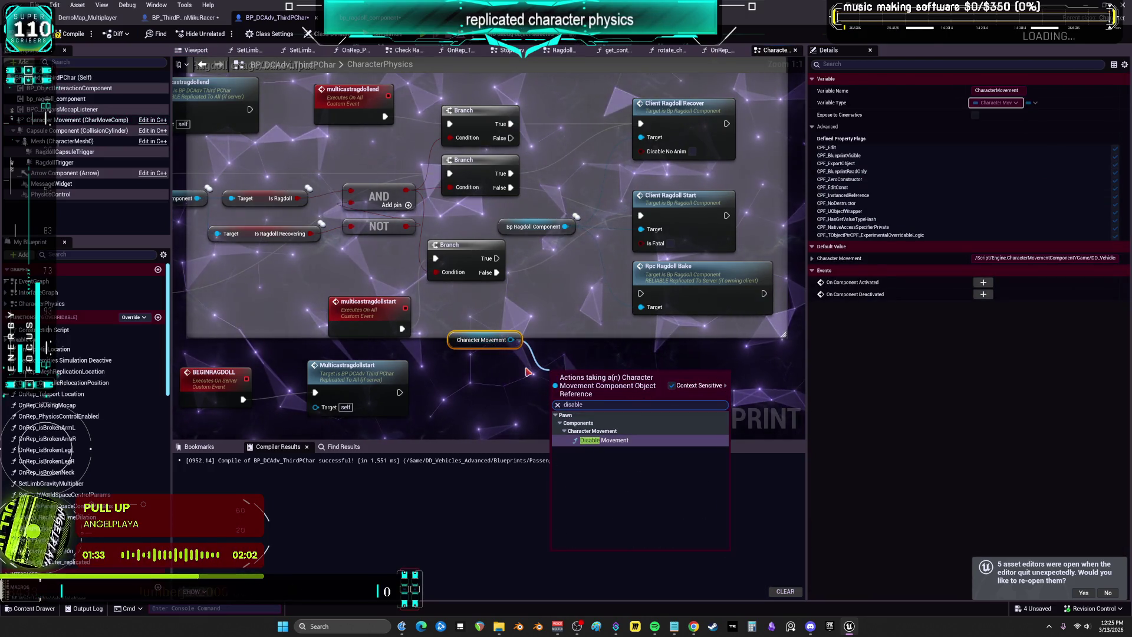
pyautogui.click(624, 441)
pyautogui.moveTo(599, 373)
pyautogui.mouseDown()
pyautogui.moveTo(568, 374)
pyautogui.moveTo(528, 344)
pyautogui.mouseUp()
pyautogui.moveTo(631, 242)
pyautogui.mouseDown()
pyautogui.moveTo(569, 319)
pyautogui.moveTo(613, 365)
pyautogui.mouseUp()
pyautogui.moveTo(469, 366); pyautogui.dragTo(447, 366)
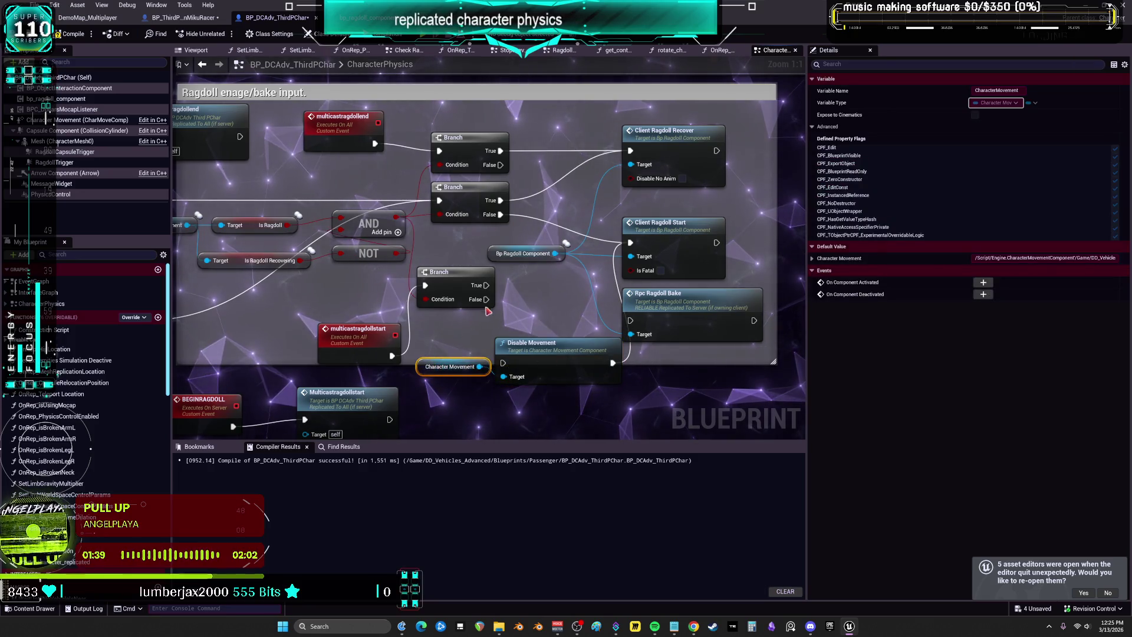
pyautogui.moveTo(571, 419); pyautogui.dragTo(425, 354)
pyautogui.moveTo(530, 358)
pyautogui.mouseDown()
pyautogui.moveTo(519, 224)
pyautogui.moveTo(530, 193)
pyautogui.moveTo(487, 135)
pyautogui.mouseUp()
pyautogui.click(510, 221)
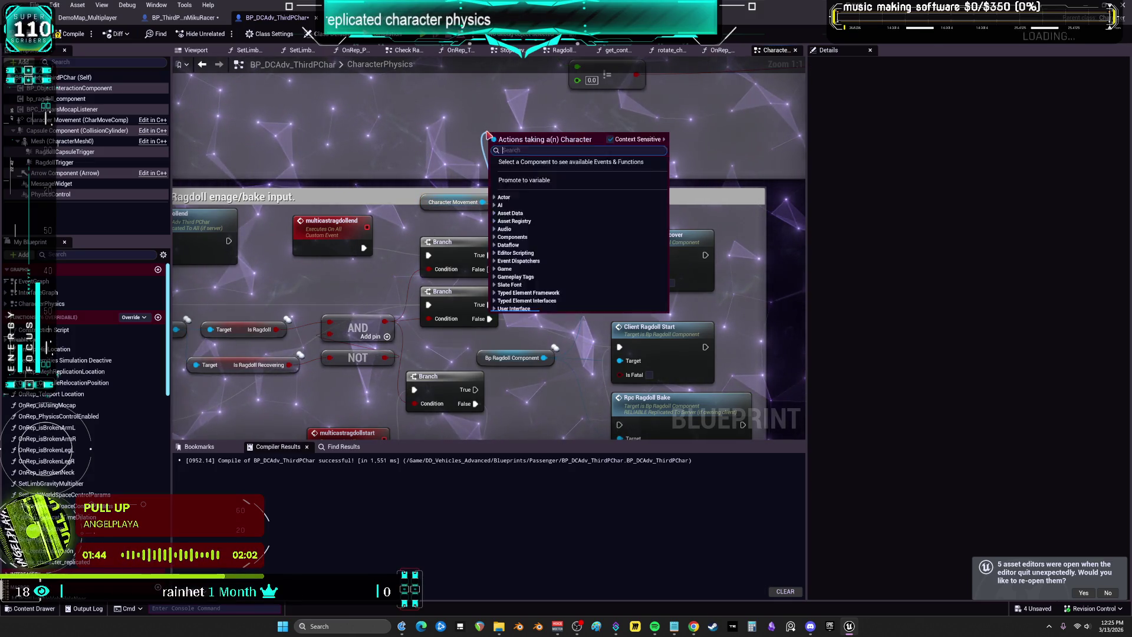
# Search Character Movement's actions for 'movement' and 'enable', then close the search without adding anything
pyautogui.write('movement')
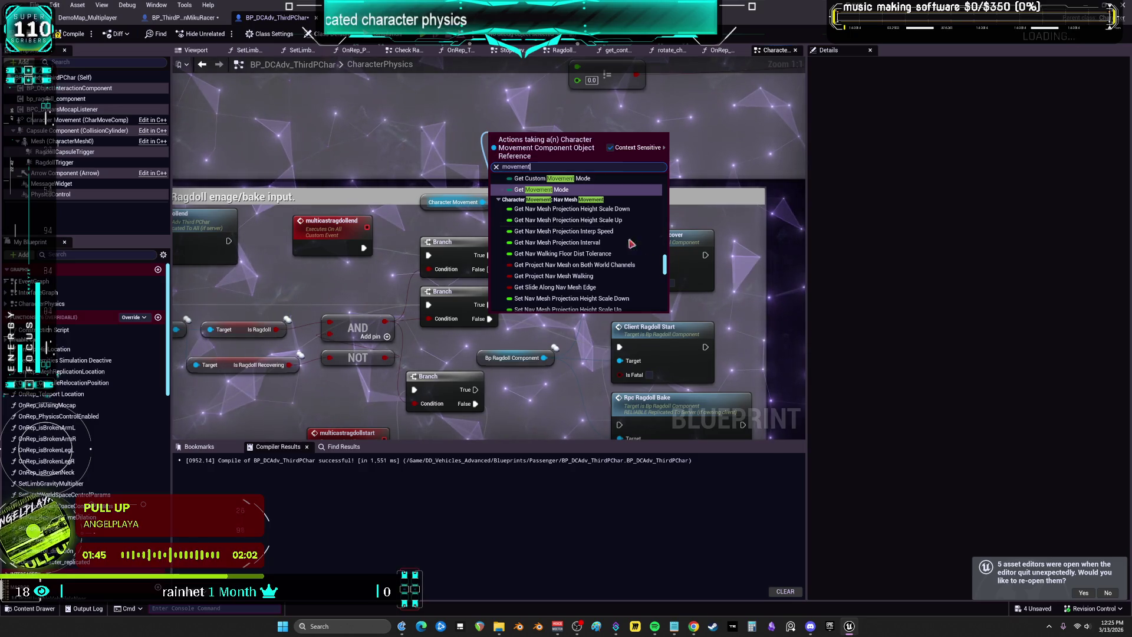
pyautogui.scroll(5, 610, 218)
pyautogui.scroll(3, 609, 218)
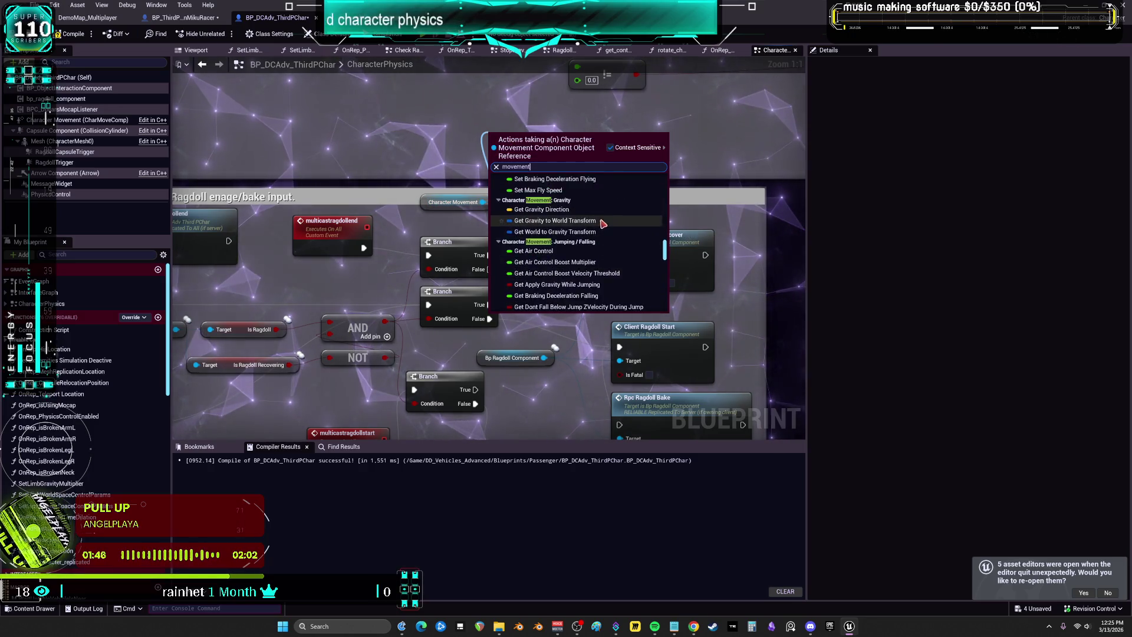
pyautogui.scroll(-6, 611, 204)
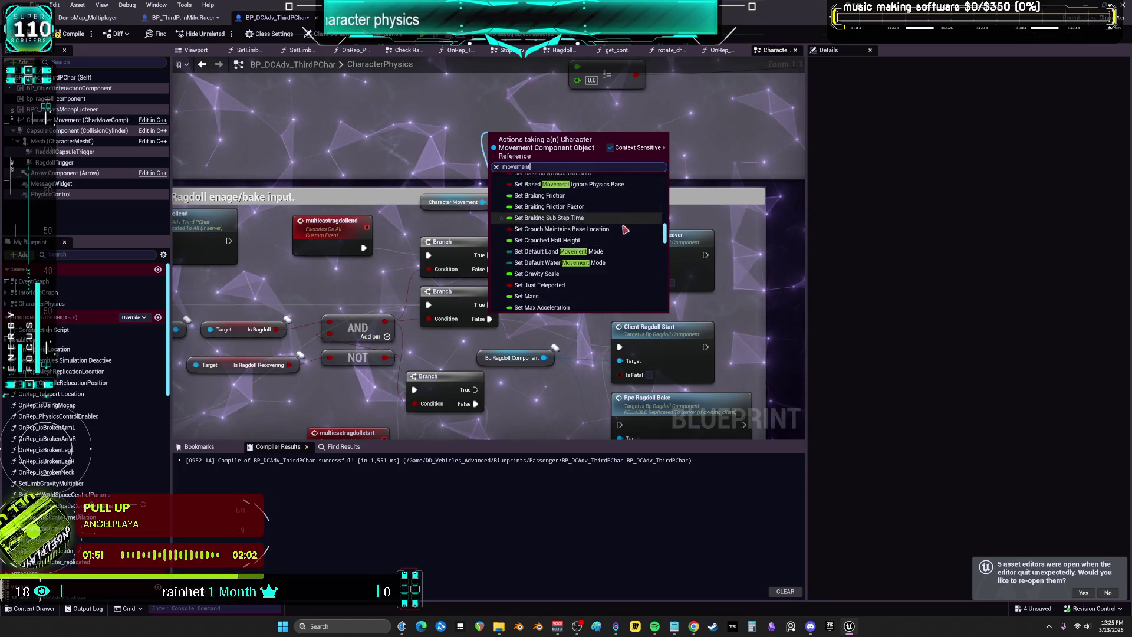
pyautogui.write(' enable')
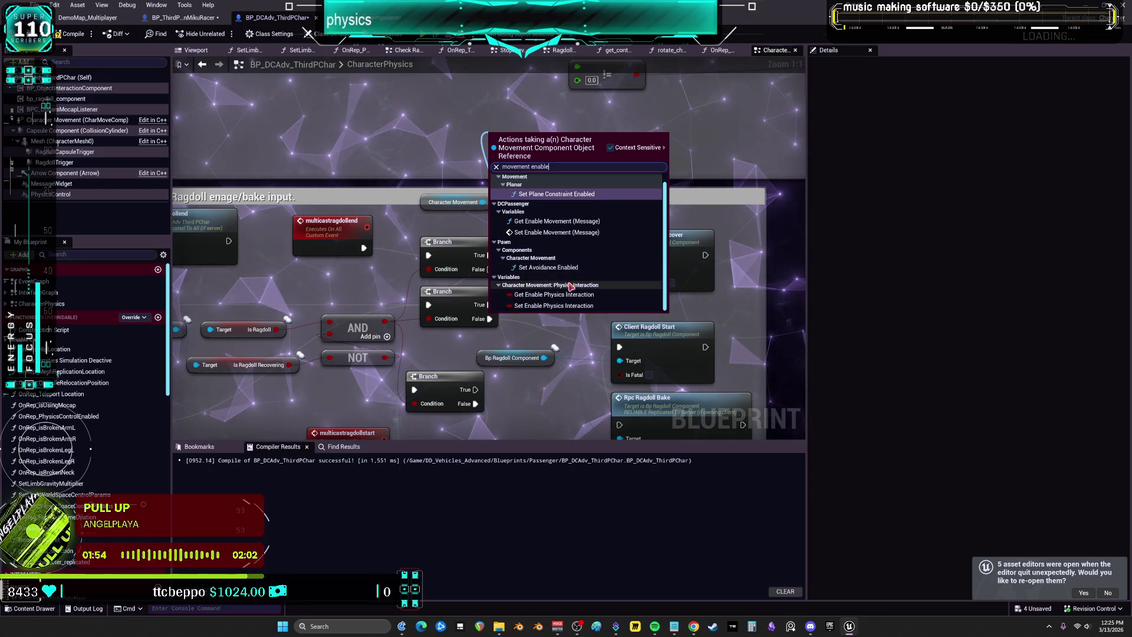
pyautogui.scroll(1, 617, 270)
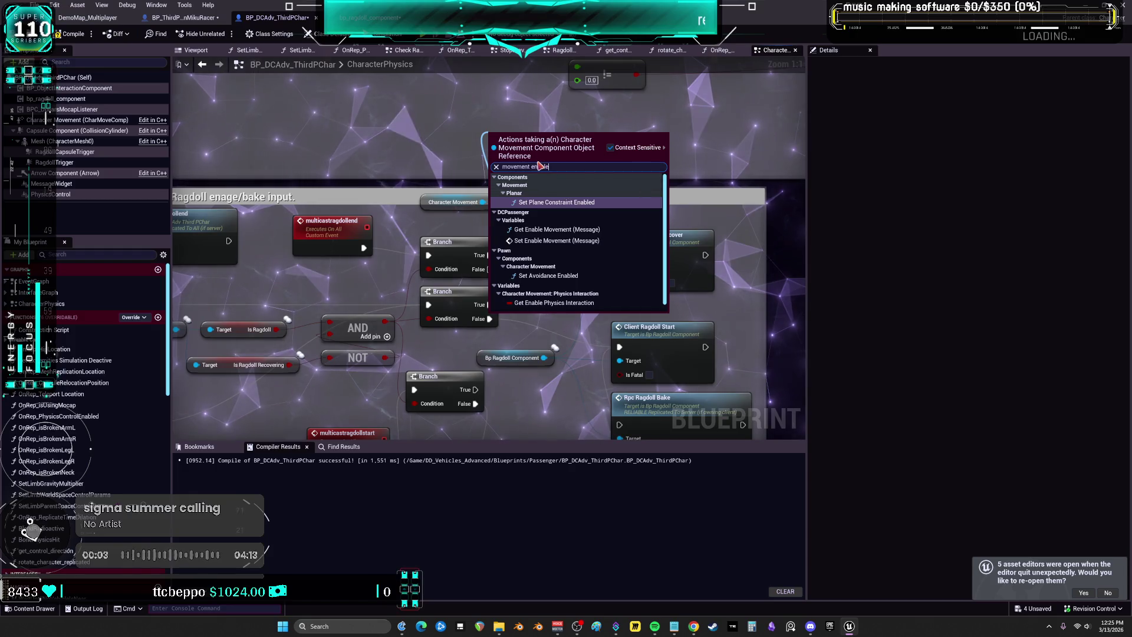
pyautogui.press('Return')
# Replace Disable Movement with Set Movement Mode Falling on Branch True, and compile
pyautogui.moveTo(484, 201); pyautogui.dragTo(511, 155)
pyautogui.write('movement')
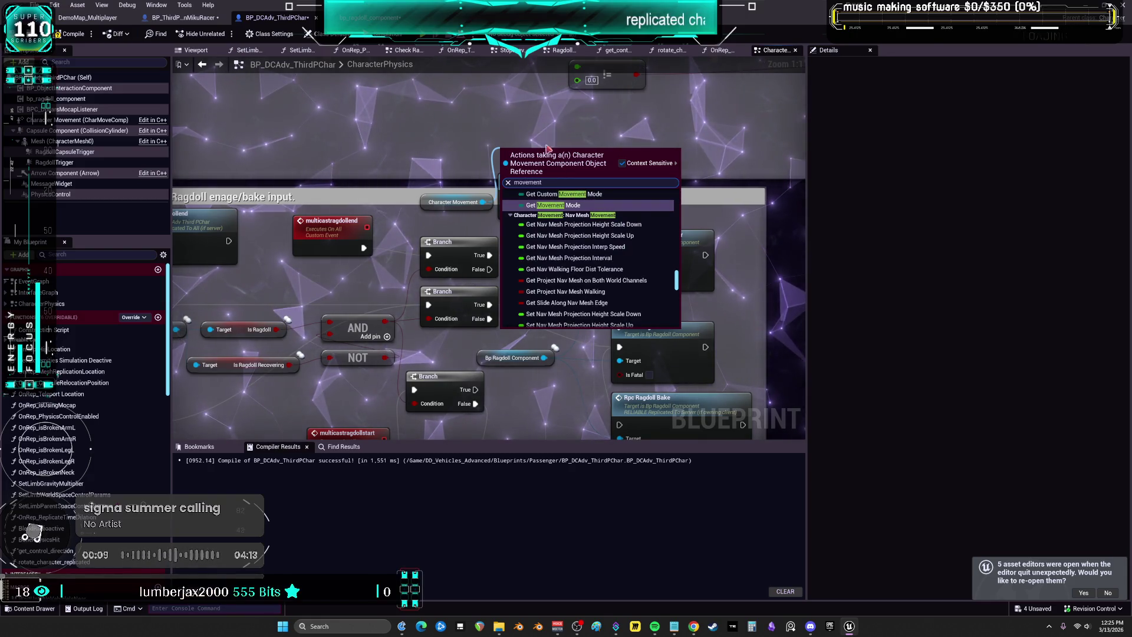
pyautogui.write(' set')
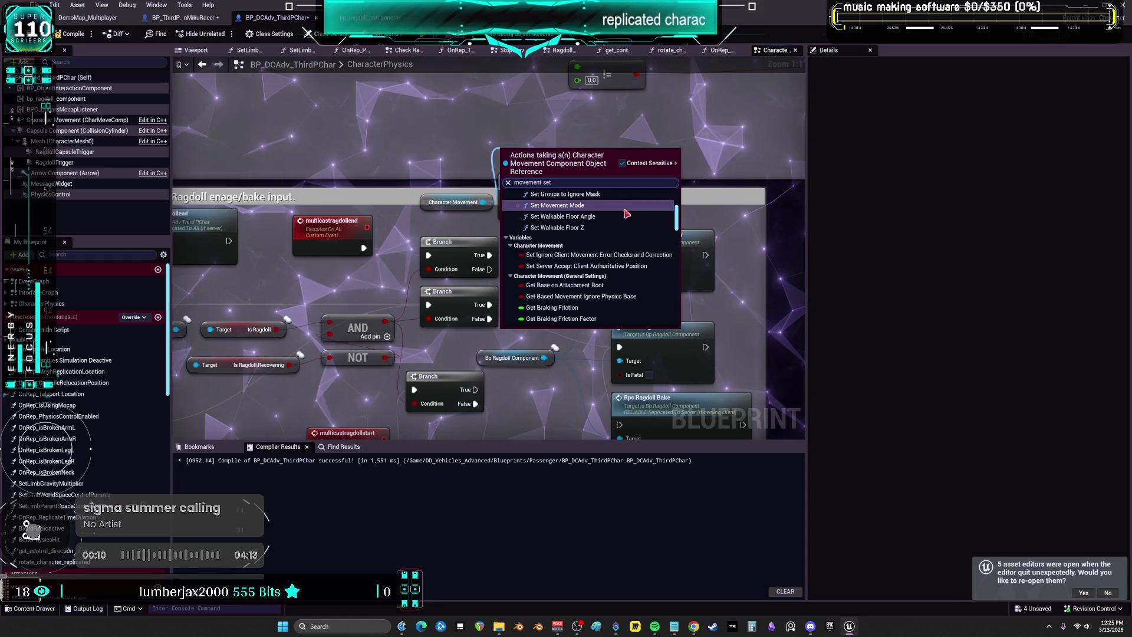
pyautogui.click(592, 219)
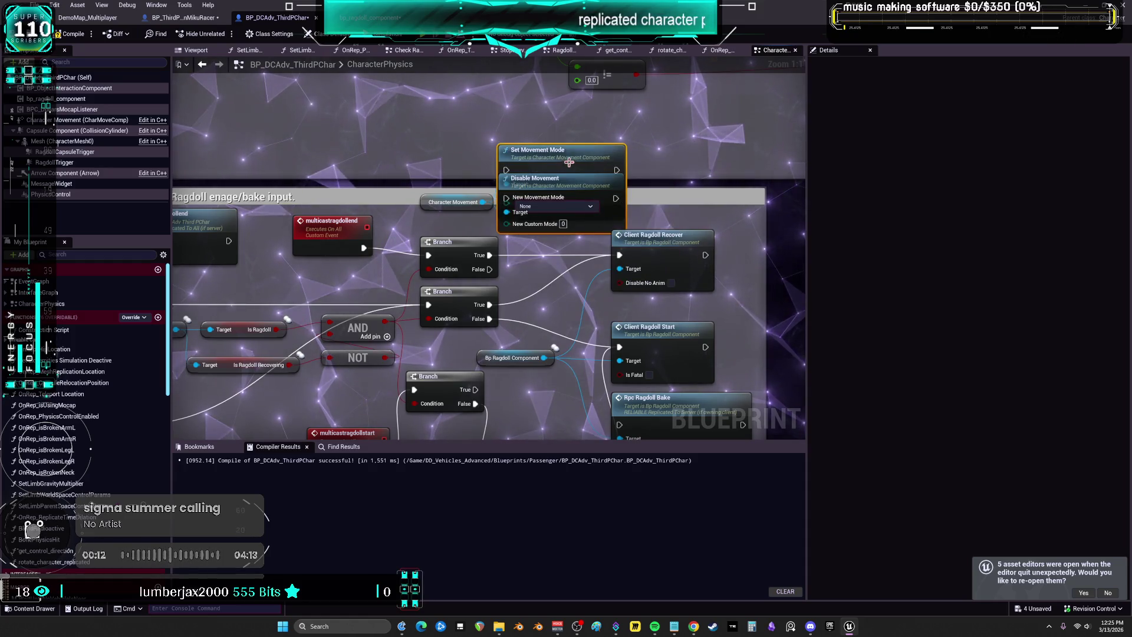
pyautogui.click(560, 180)
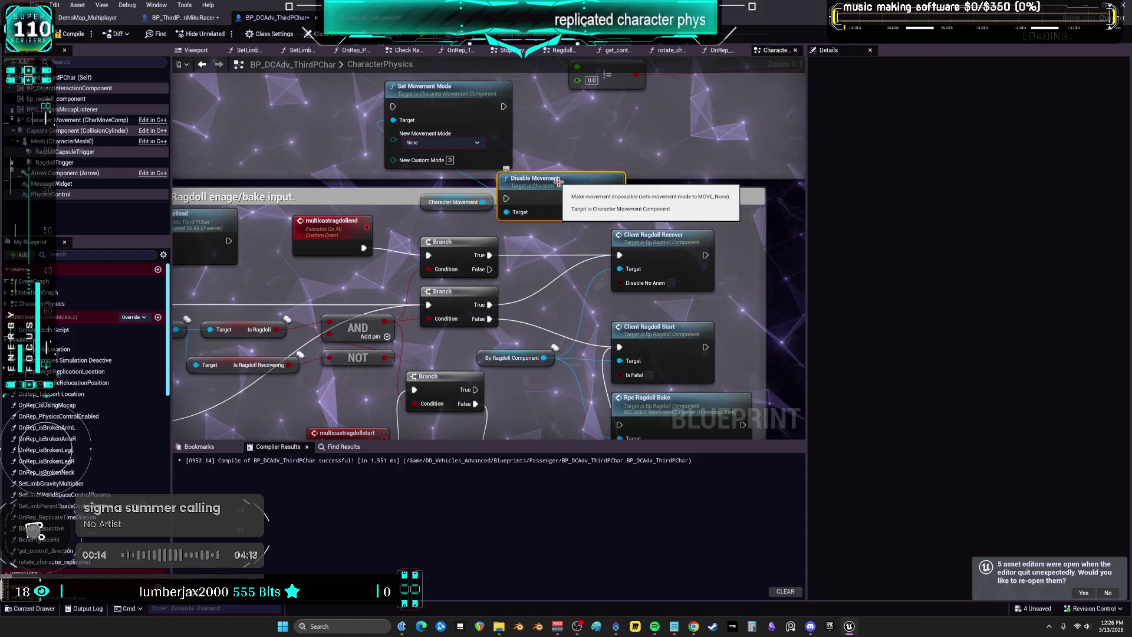
pyautogui.press('Delete')
pyautogui.moveTo(424, 86); pyautogui.dragTo(552, 143)
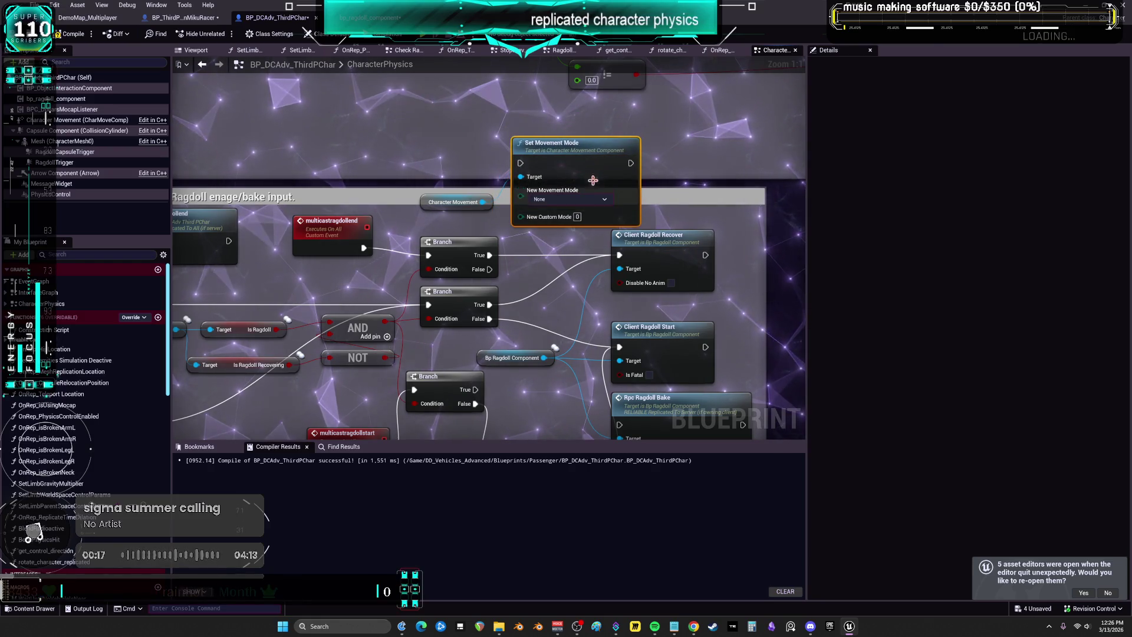
pyautogui.moveTo(490, 254); pyautogui.dragTo(520, 163)
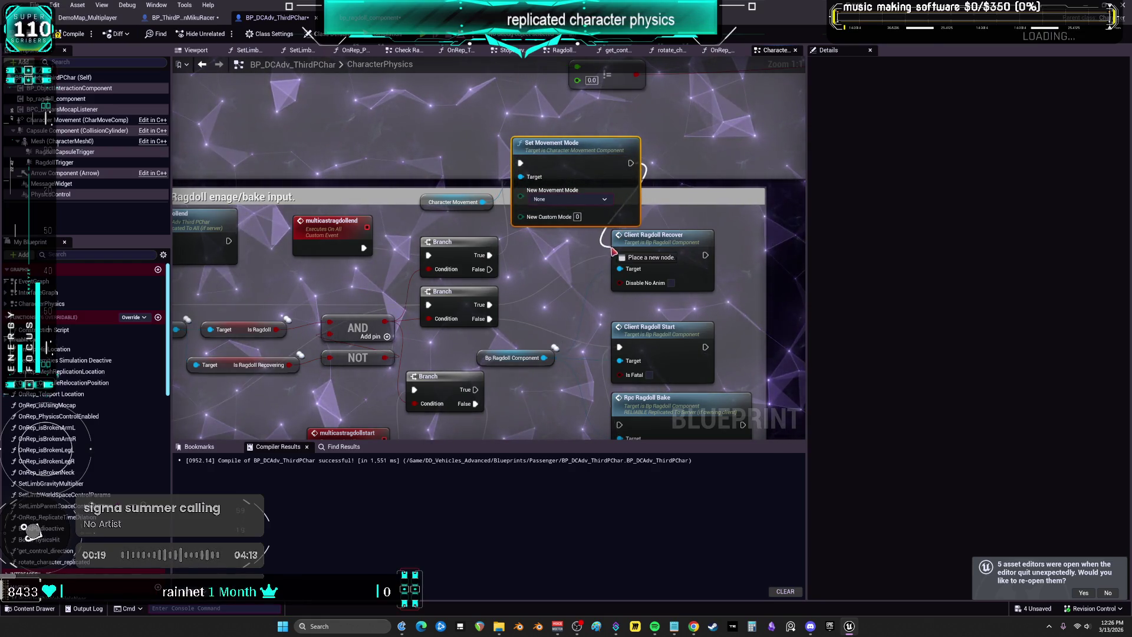
pyautogui.click(581, 200)
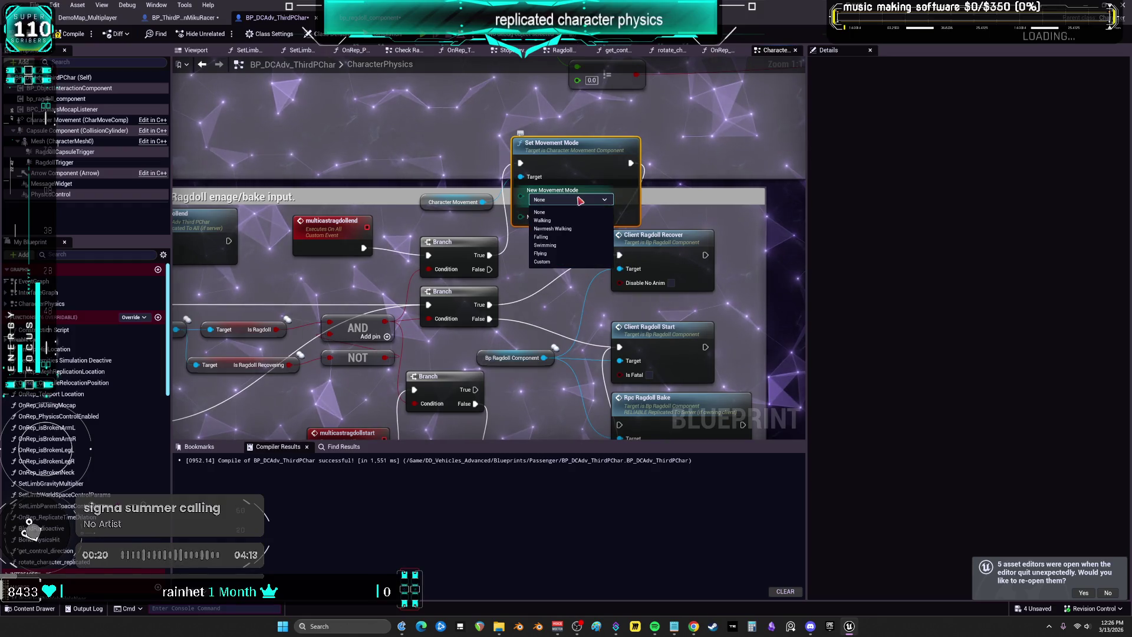
pyautogui.click(568, 237)
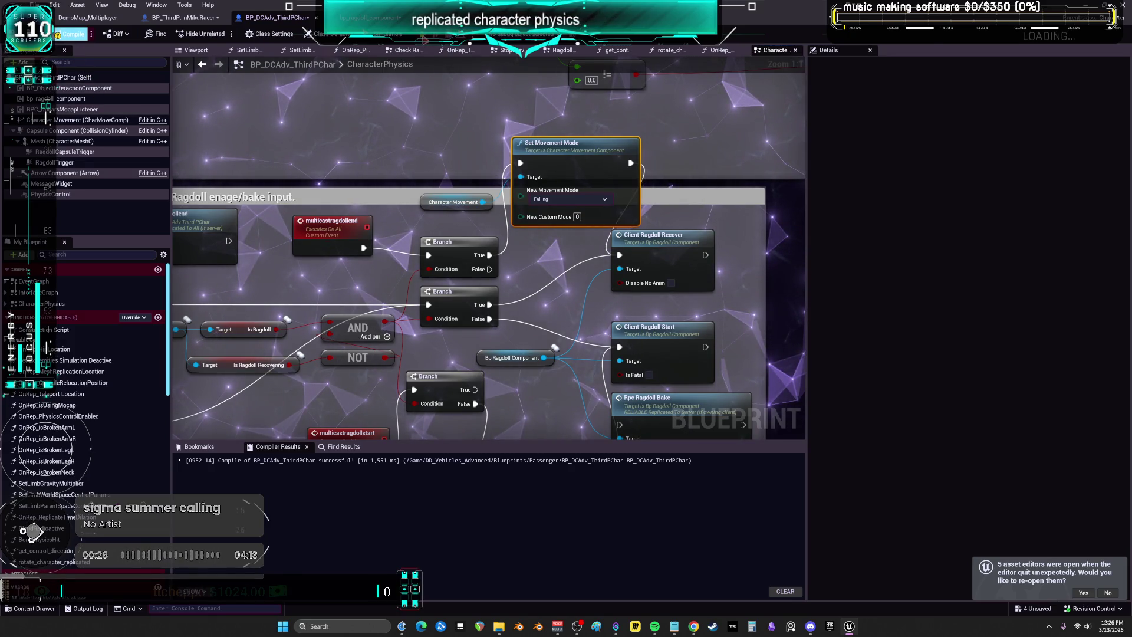
pyautogui.click(71, 34)
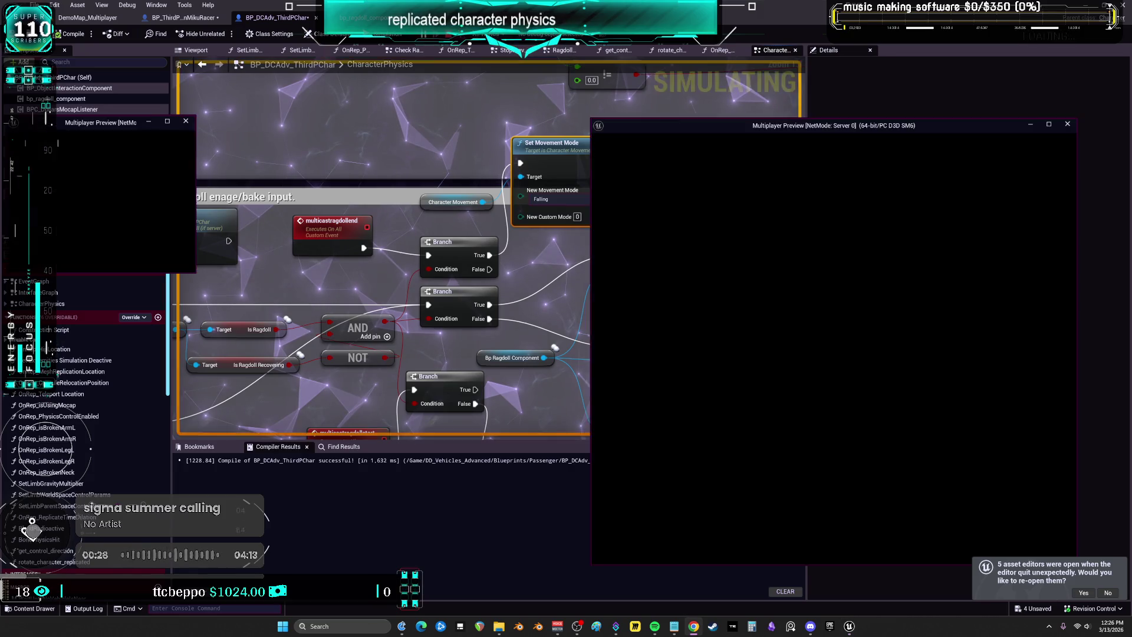
pyautogui.click(196, 277)
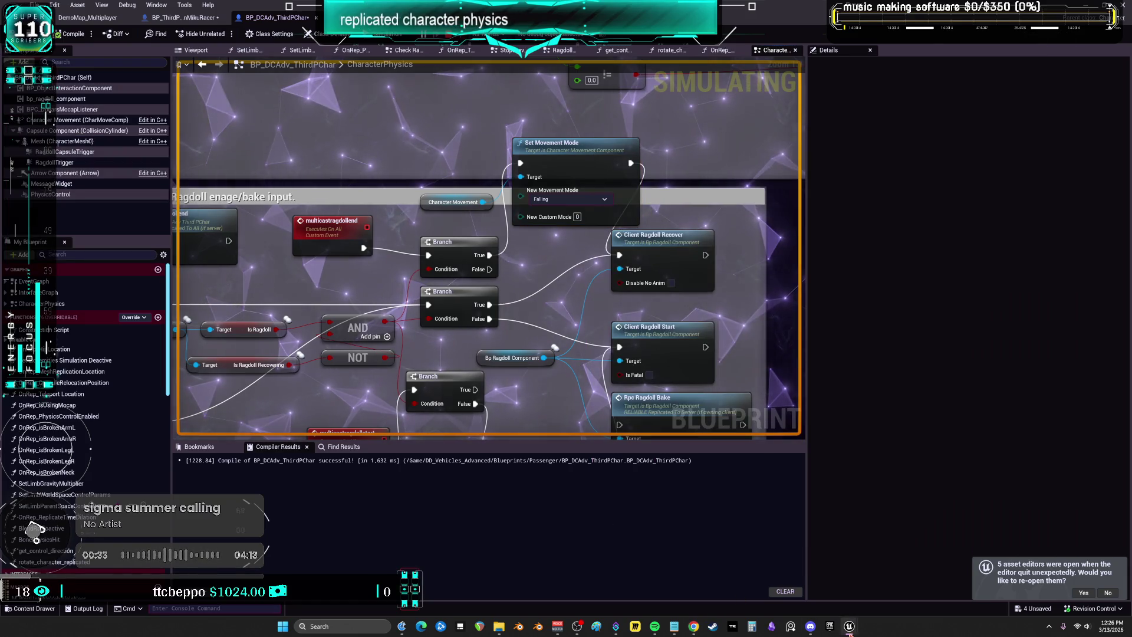
# Bring the server and client preview windows forward and enlarge the client preview
pyautogui.moveTo(843, 616)
pyautogui.click(864, 581)
pyautogui.click(927, 580)
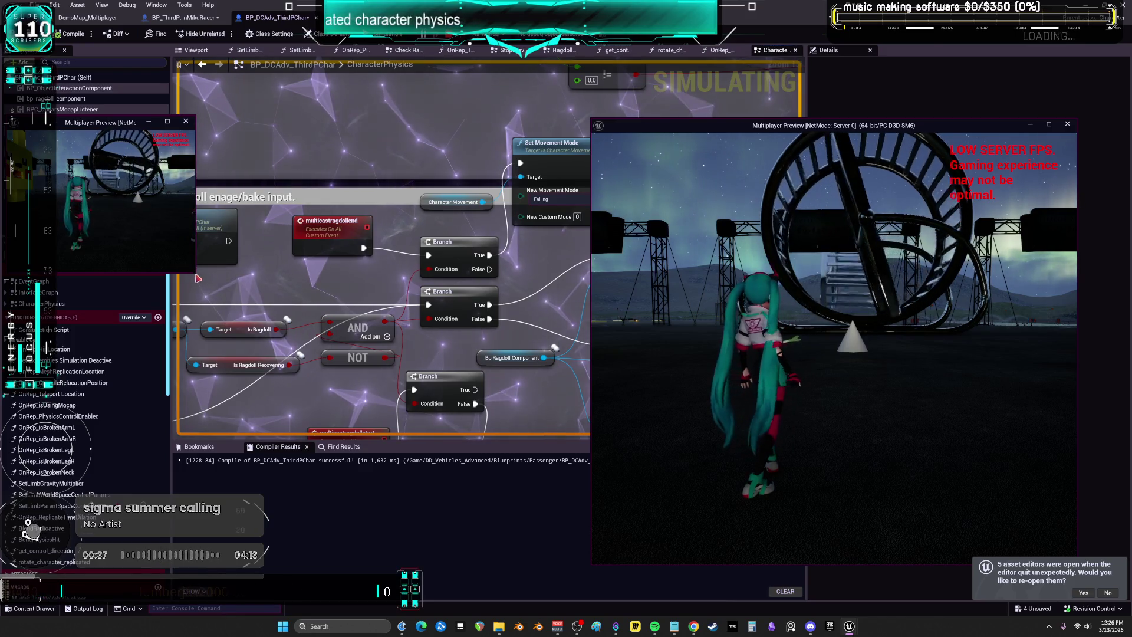
pyautogui.moveTo(197, 276)
pyautogui.mouseDown()
pyautogui.moveTo(599, 493)
pyautogui.moveTo(580, 546)
pyautogui.moveTo(561, 543)
pyautogui.mouseUp()
# Walk the character with W, ragdoll and recover it with R, then stop the session
pyautogui.click(825, 354)
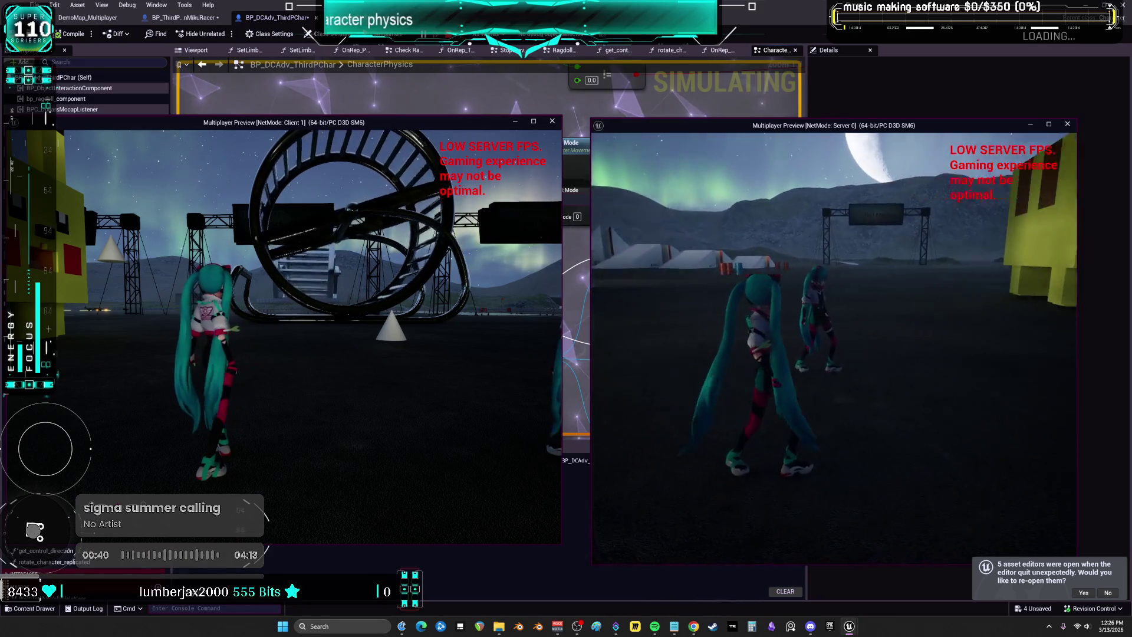
pyautogui.press('w')
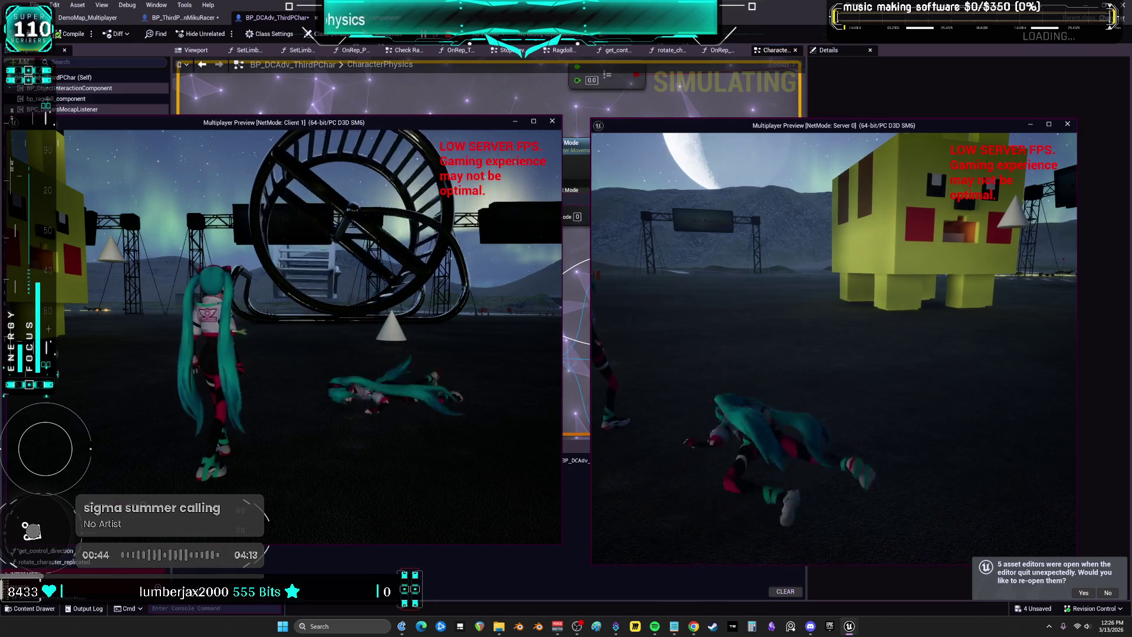
pyautogui.press('r')
pyautogui.press('r')
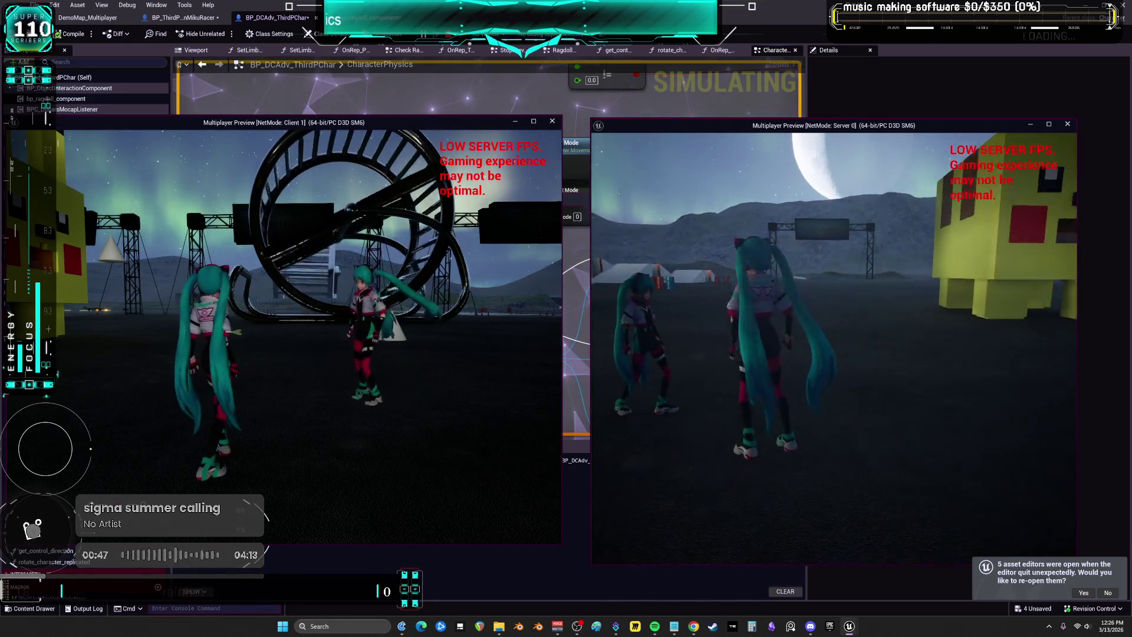
pyautogui.press('r')
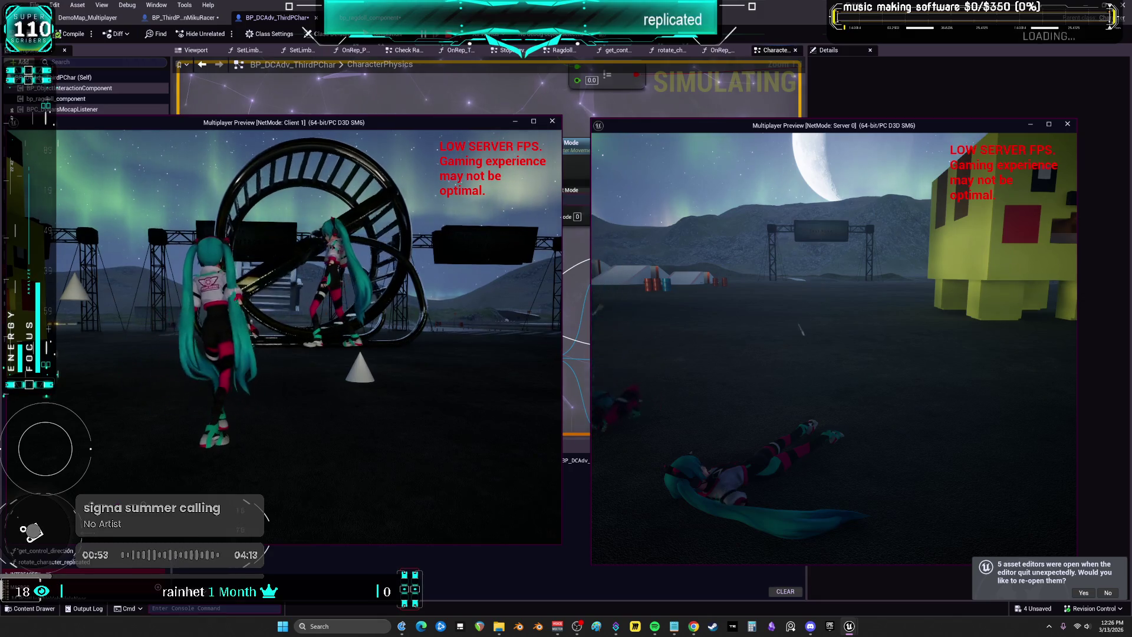
pyautogui.press('Escape')
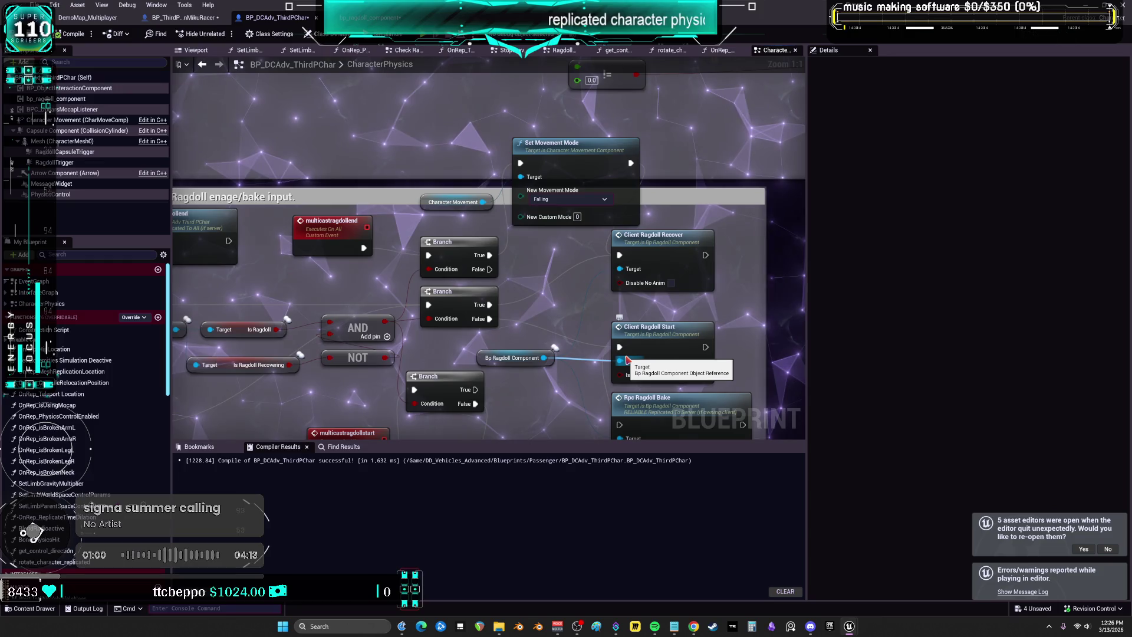
# Expand and scroll Character Movement's default values in Details, then pan to the ragdoll start nodes
pyautogui.click(439, 202)
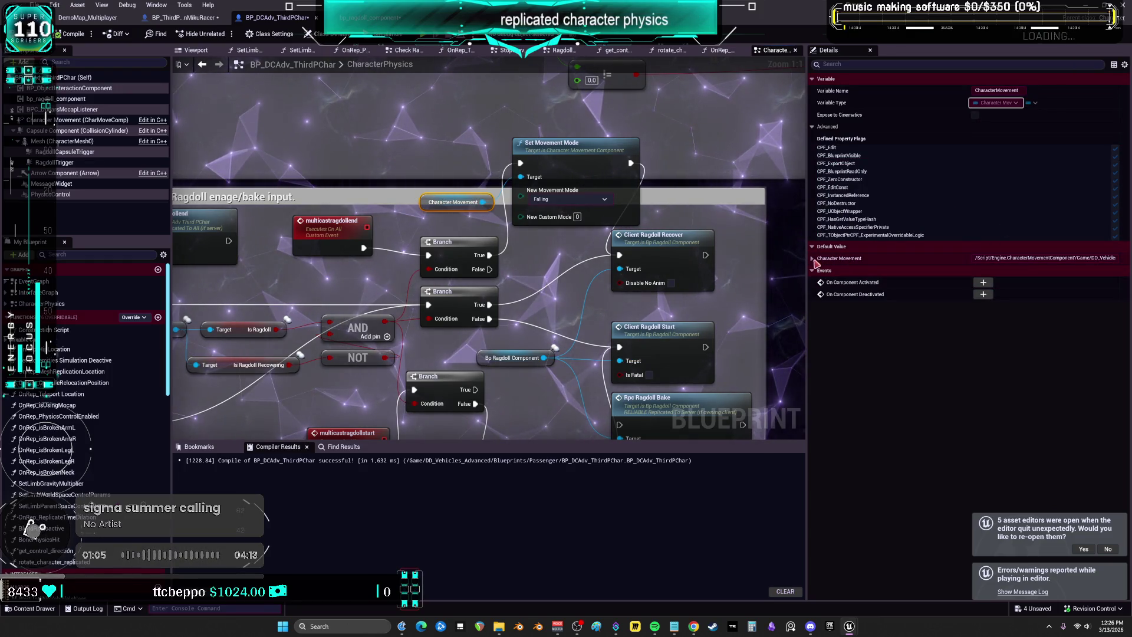
pyautogui.click(829, 258)
pyautogui.scroll(-10, 884, 224)
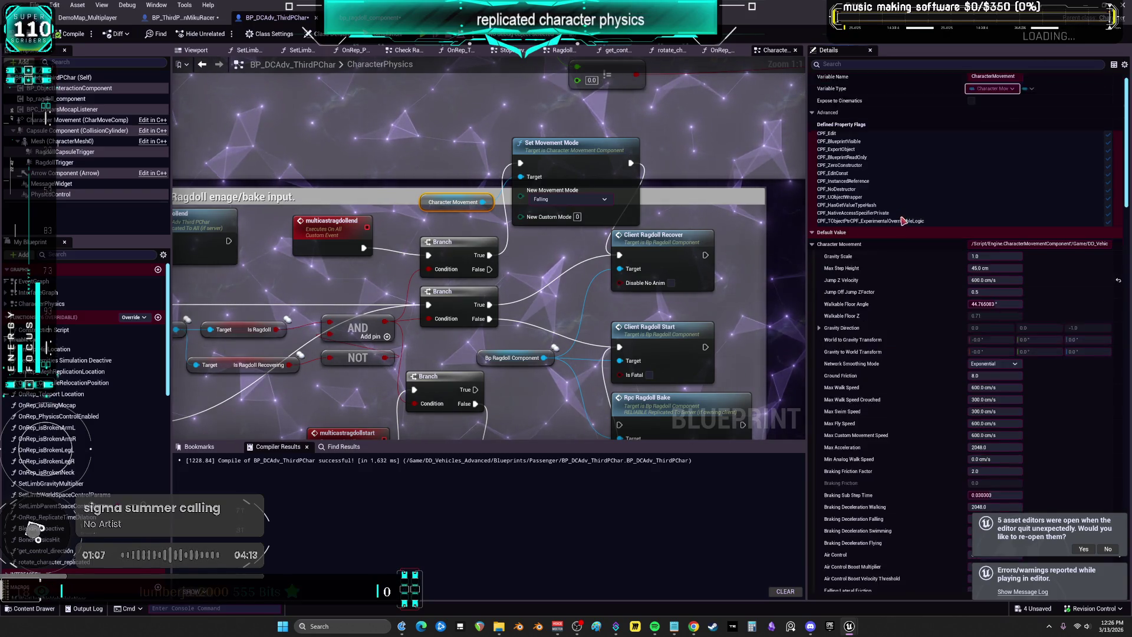
pyautogui.scroll(-3, 896, 230)
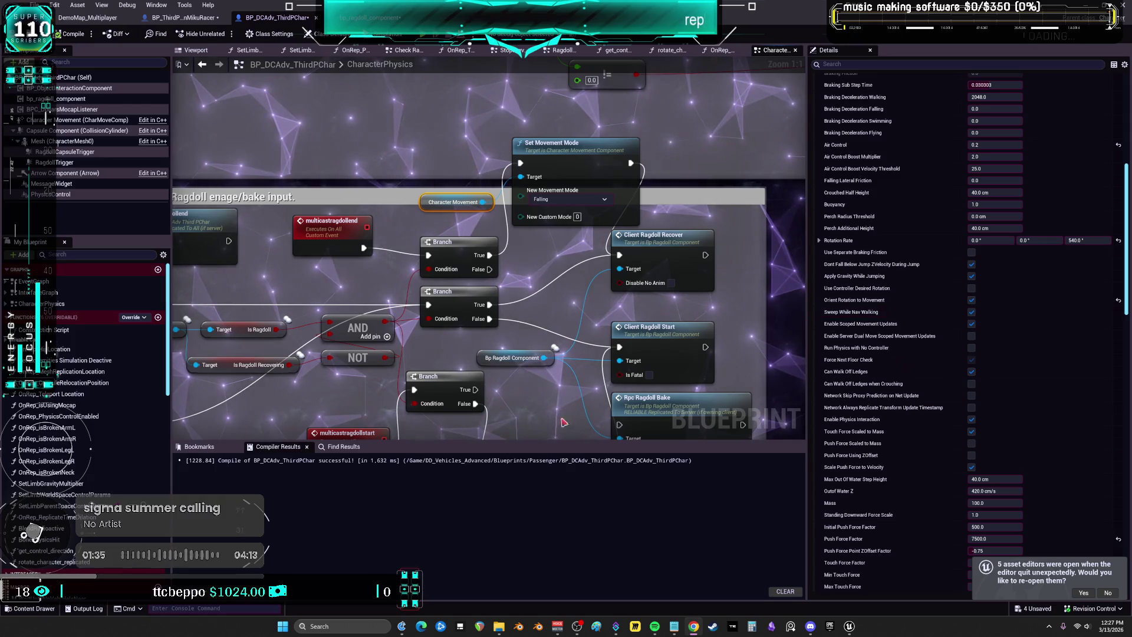
pyautogui.moveTo(531, 289); pyautogui.dragTo(542, 114)
# Add a Set Collision Profile Name node from a Mesh getter, then delete it
pyautogui.moveTo(56, 141)
pyautogui.mouseDown()
pyautogui.moveTo(177, 150)
pyautogui.moveTo(501, 345)
pyautogui.moveTo(562, 366)
pyautogui.mouseUp()
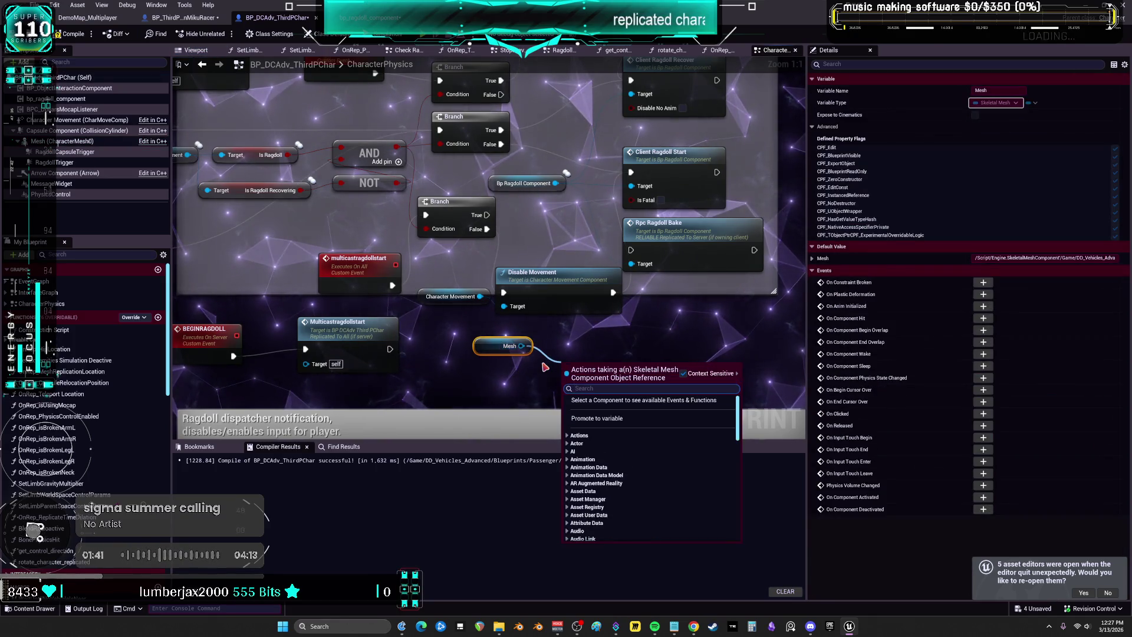
pyautogui.write('set collision')
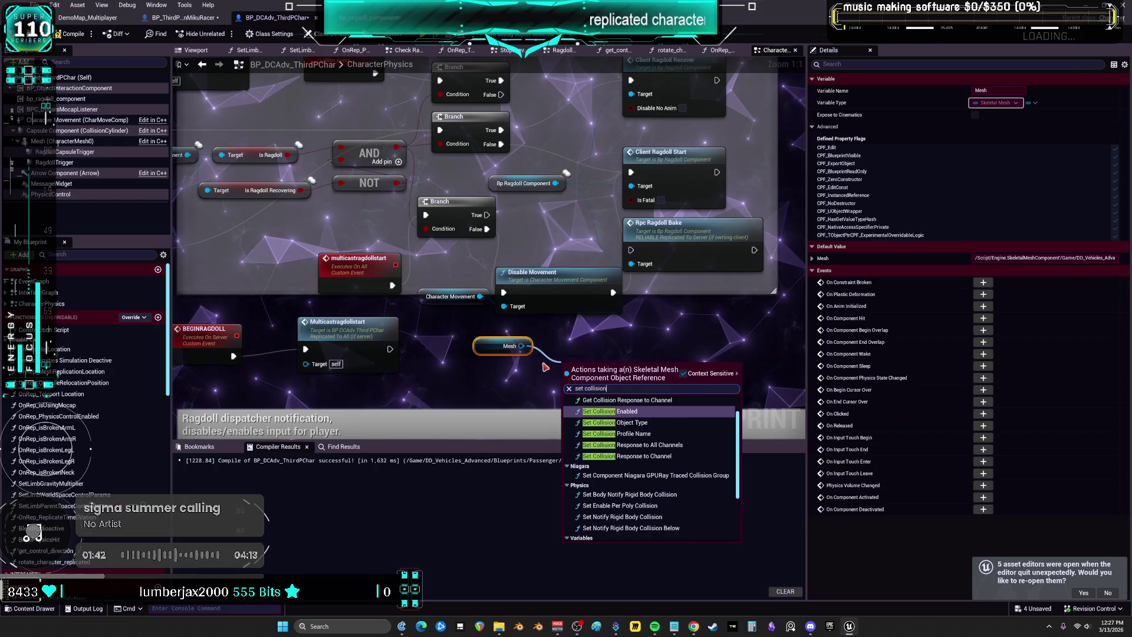
pyautogui.write(' pro')
pyautogui.press('Return')
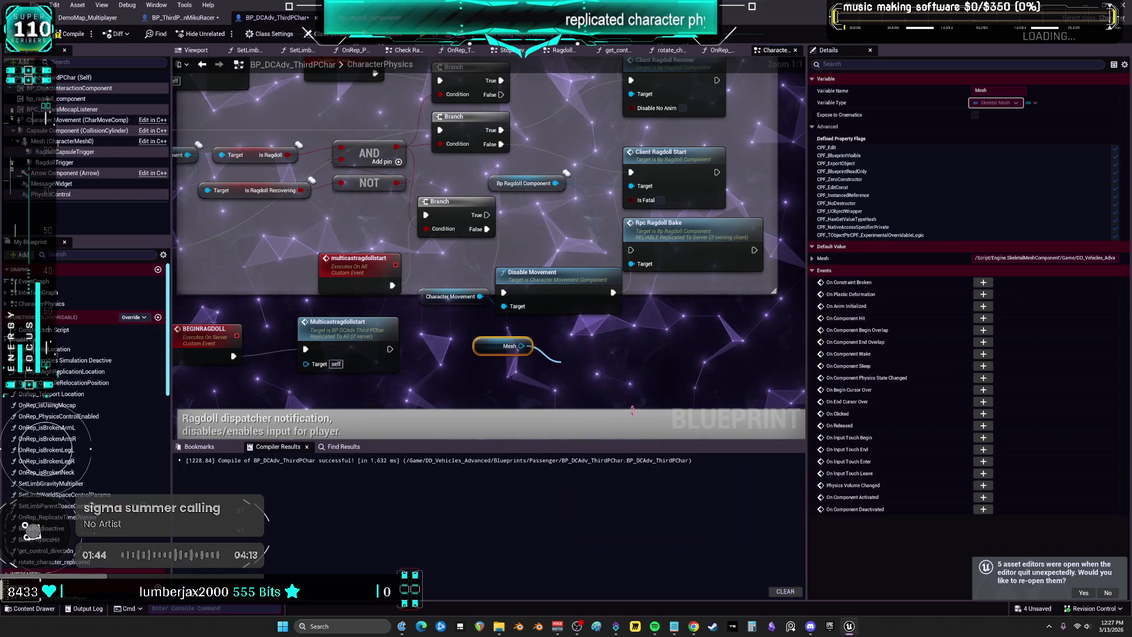
pyautogui.moveTo(612, 376); pyautogui.dragTo(632, 344)
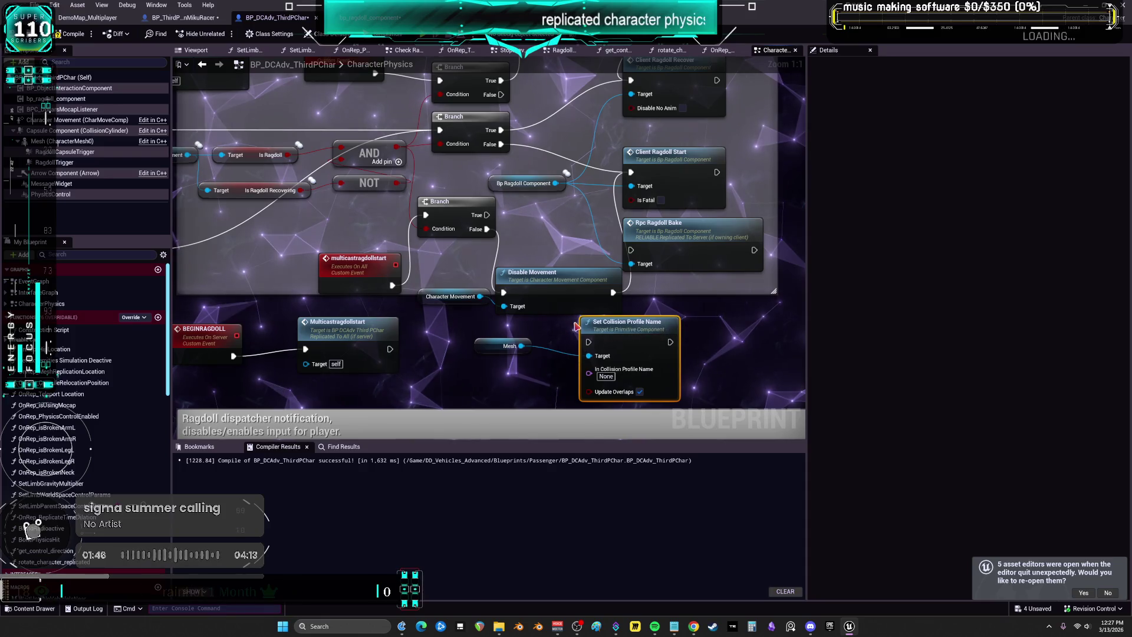
pyautogui.press('Delete')
# Add a Set Collision Object Type node from Mesh, check its Channel, then delete it and Mesh
pyautogui.moveTo(522, 345); pyautogui.dragTo(584, 341)
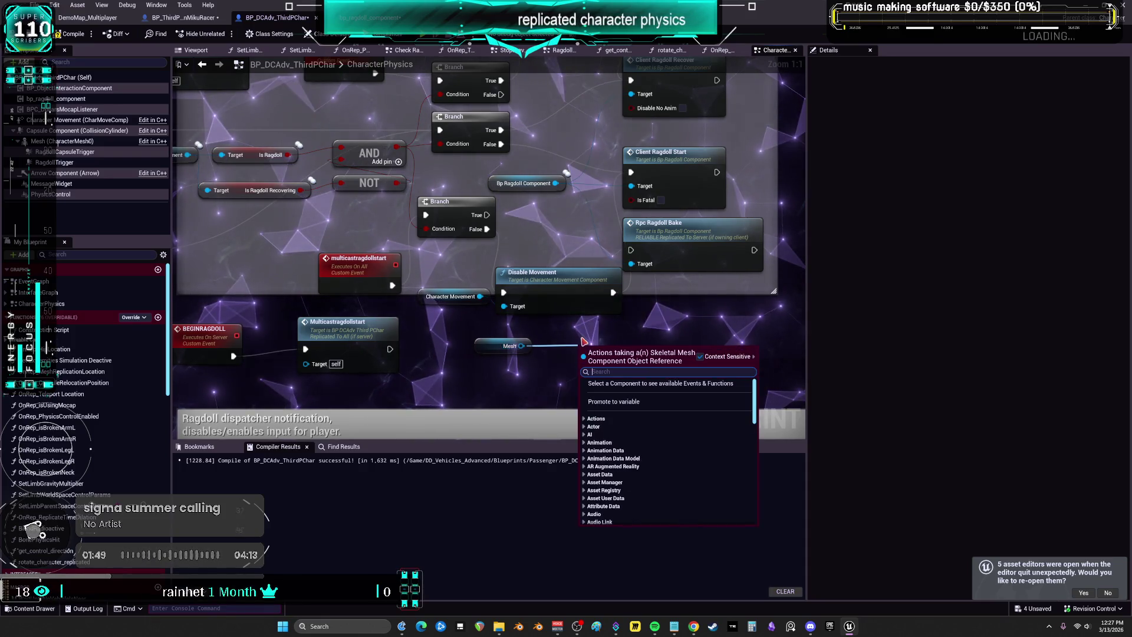
pyautogui.write('p')
pyautogui.press('BackSpace')
pyautogui.write('set collision')
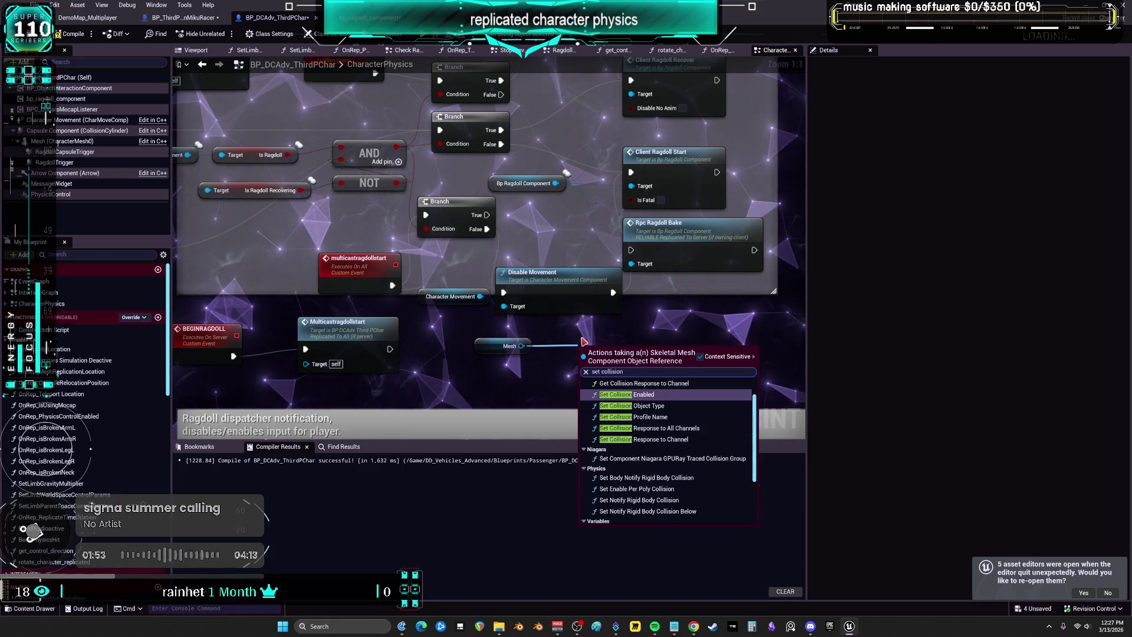
pyautogui.click(631, 406)
pyautogui.click(631, 406)
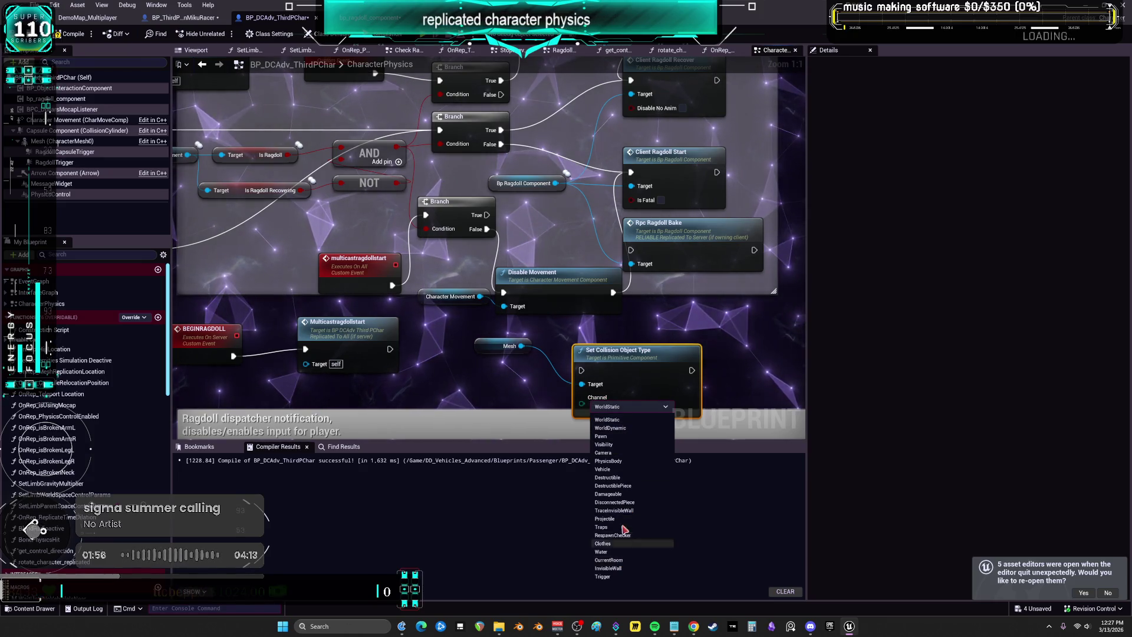
pyautogui.click(641, 439)
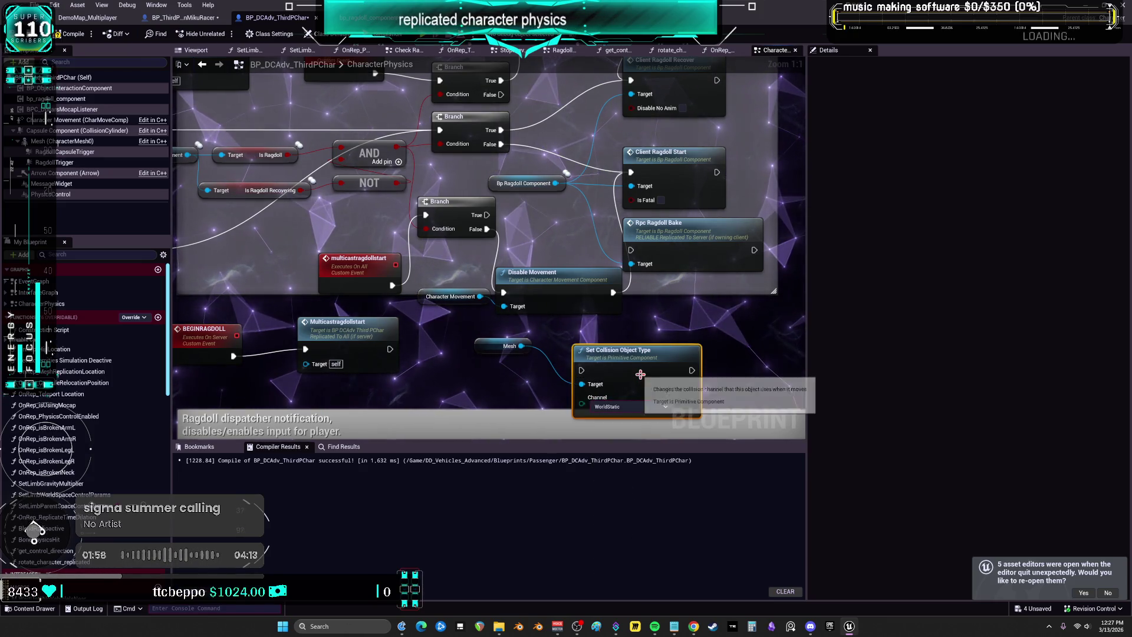
pyautogui.press('Delete')
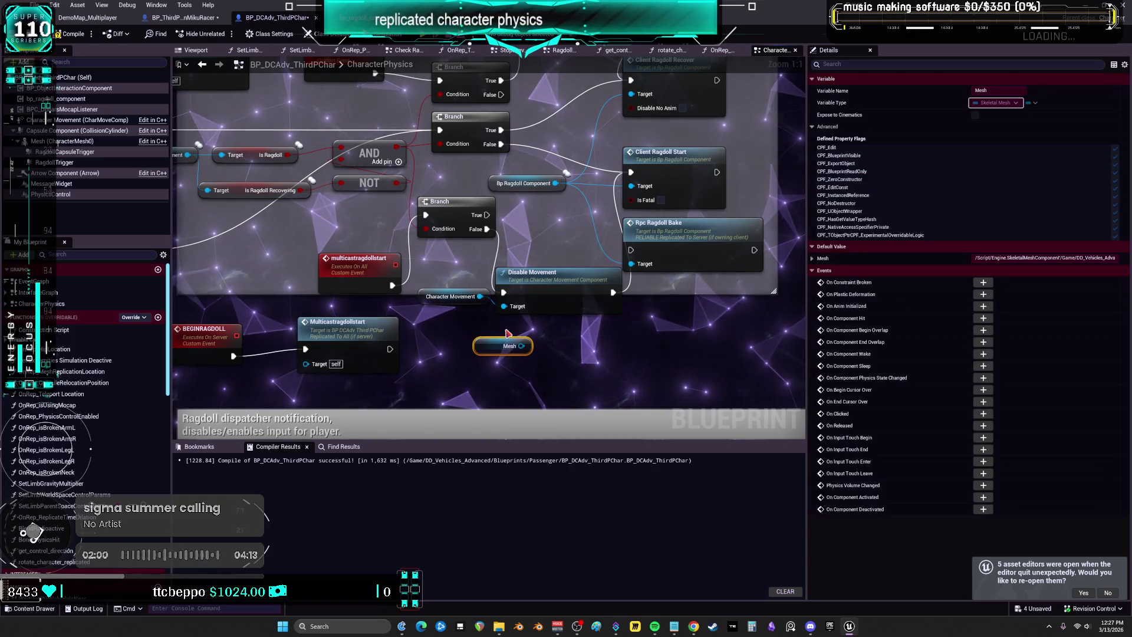
pyautogui.press('Delete')
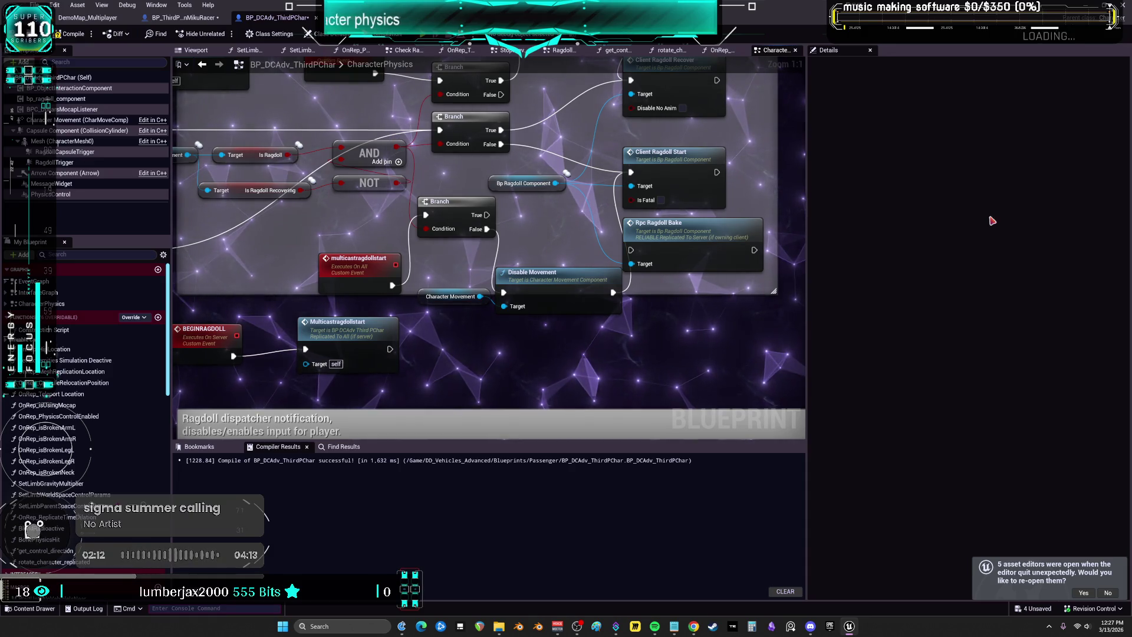
# Check the Mesh (CharacterMesh0) collision settings, then the Capsule Component (CollisionCylinder) settings
pyautogui.click(64, 141)
pyautogui.scroll(-5, 912, 355)
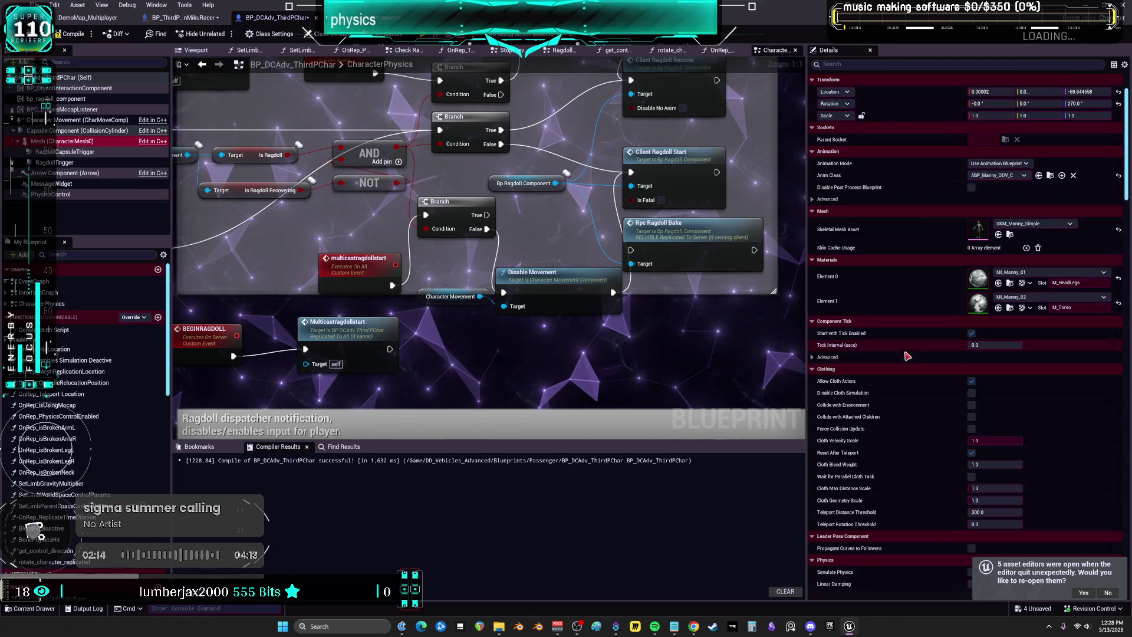
pyautogui.scroll(-5, 913, 355)
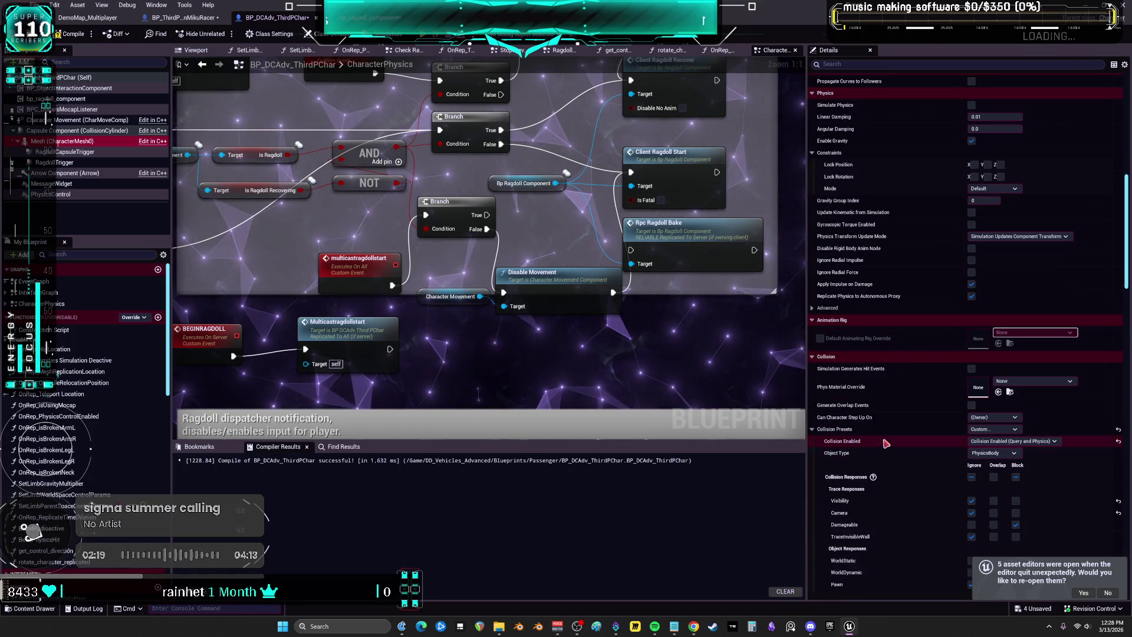
pyautogui.scroll(-4, 886, 439)
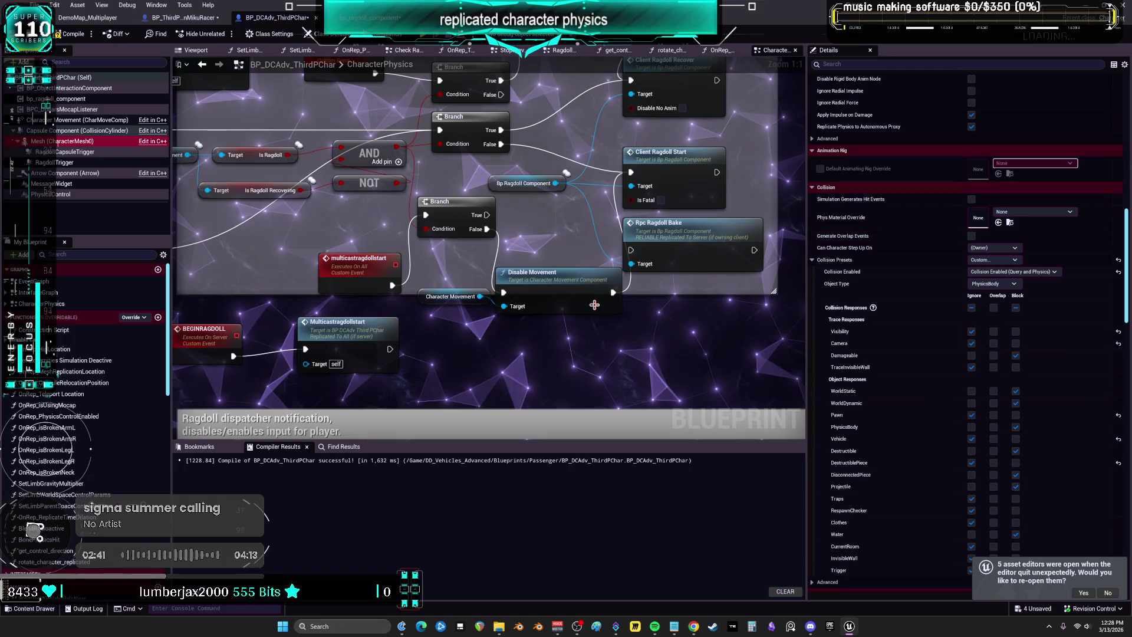
pyautogui.click(52, 131)
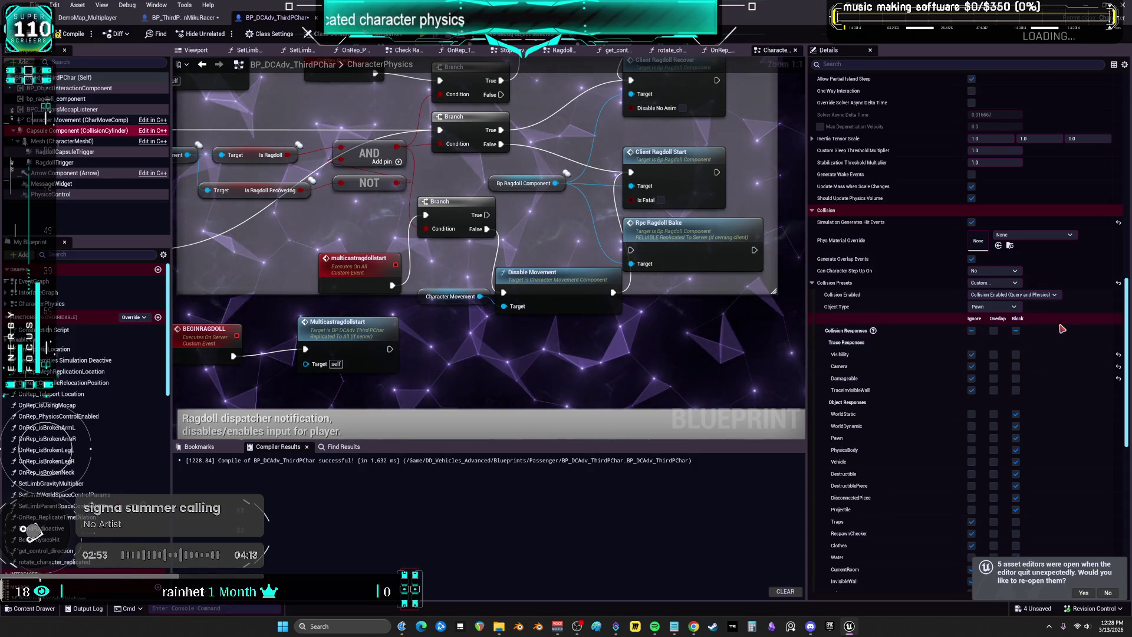
pyautogui.scroll(3, 913, 286)
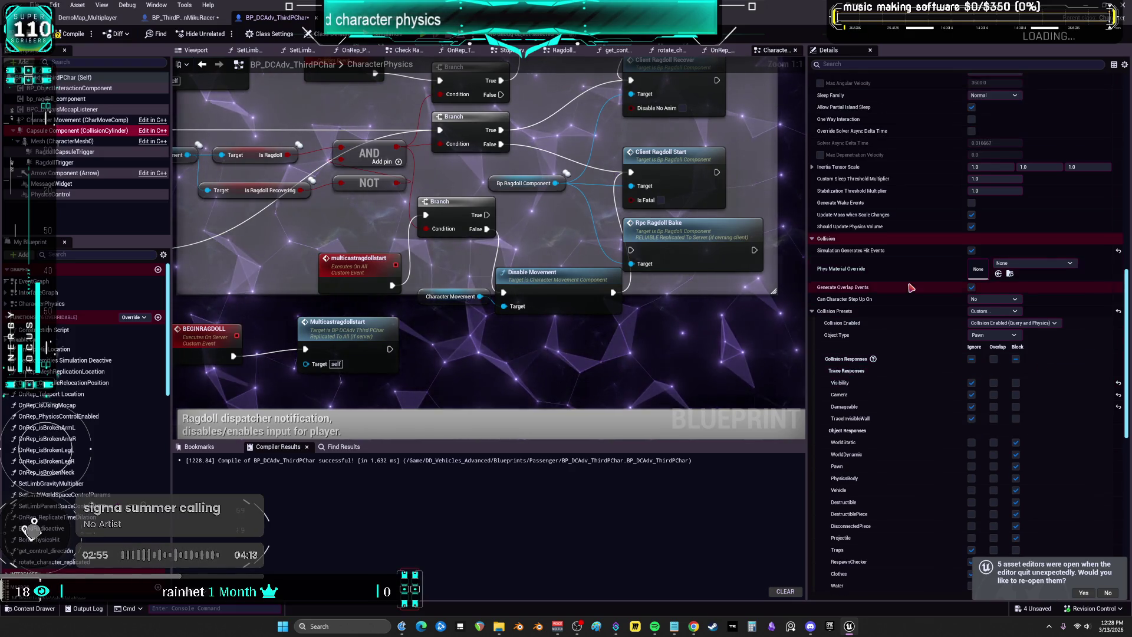
pyautogui.scroll(10, 912, 285)
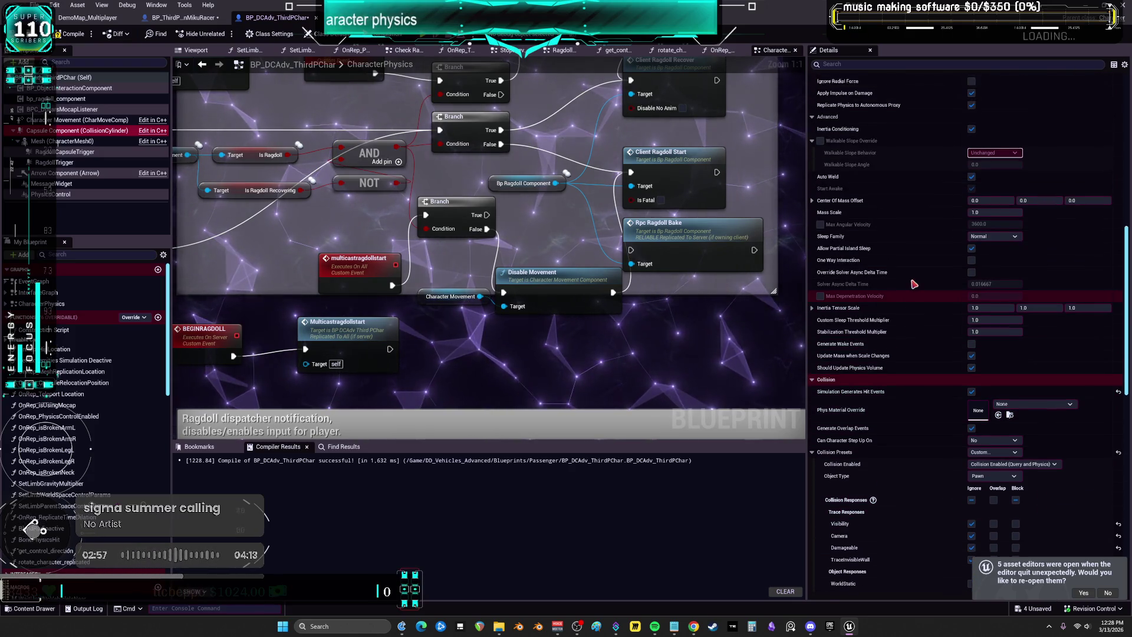
pyautogui.scroll(1, 915, 283)
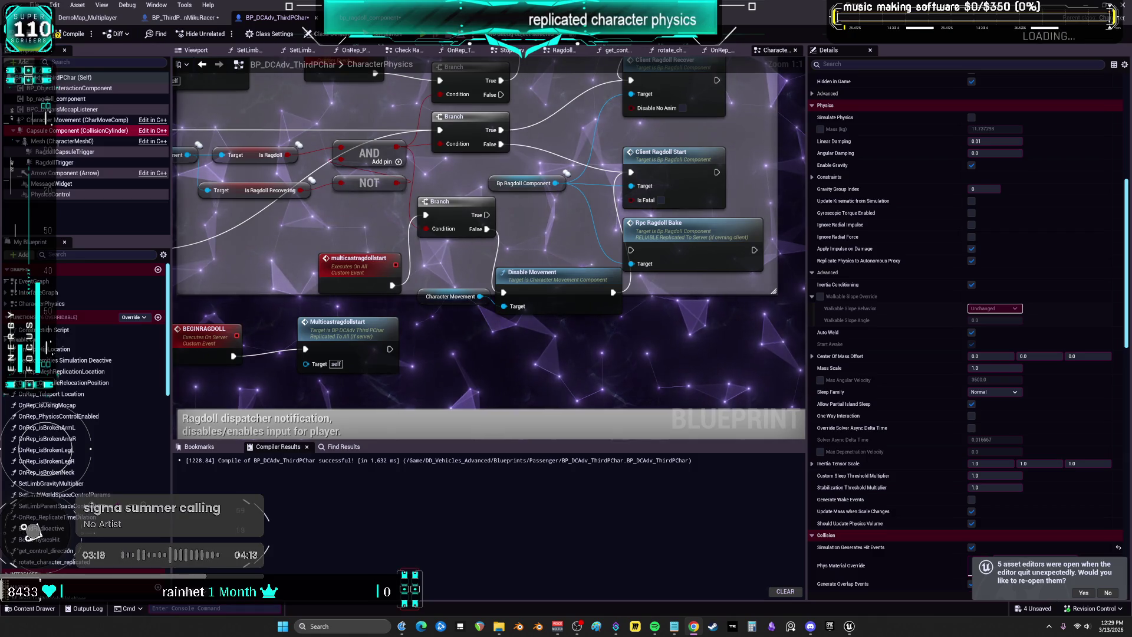
pyautogui.moveTo(550, 338)
pyautogui.mouseDown()
pyautogui.moveTo(472, 277)
pyautogui.moveTo(457, 224)
pyautogui.mouseUp()
# Wire Branch True to Client Ragdoll Recover and remove the Set Movement Mode and Character Movement nodes
pyautogui.press('Delete')
pyautogui.moveTo(392, 285); pyautogui.dragTo(631, 250)
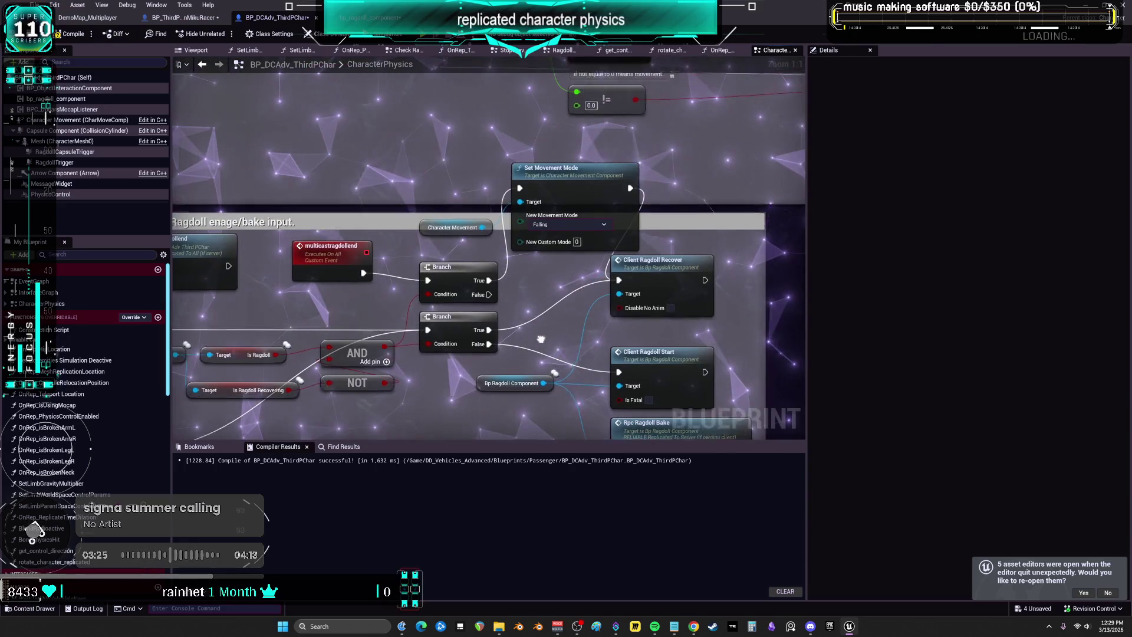
pyautogui.moveTo(679, 211); pyautogui.dragTo(403, 206)
pyautogui.press('Delete')
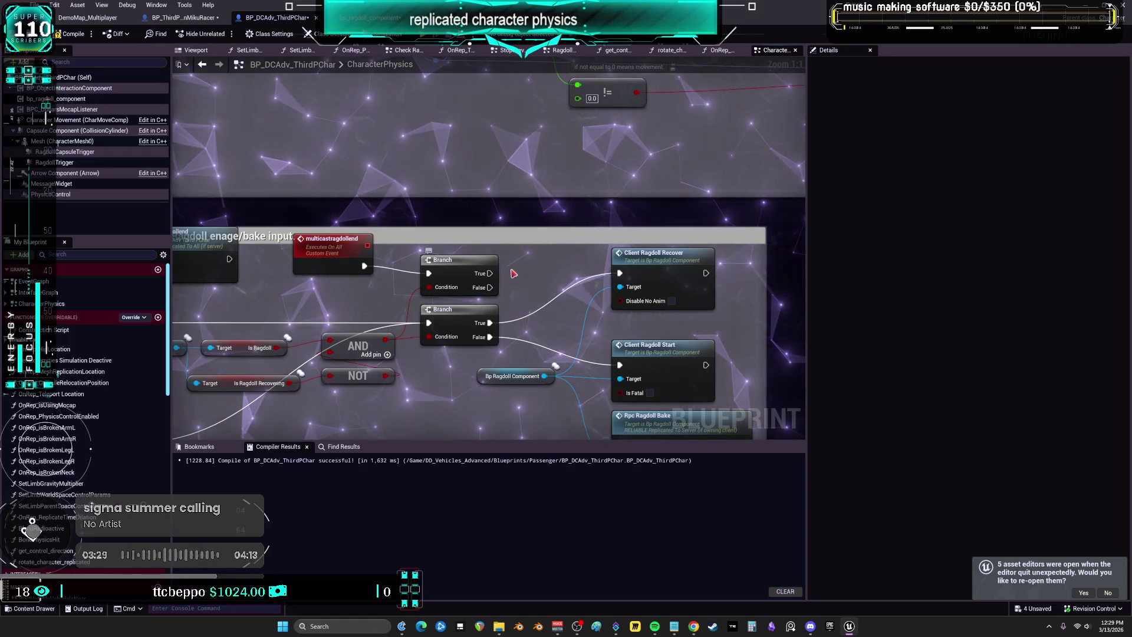
pyautogui.hotkey('ctrl', 'z')
pyautogui.moveTo(494, 253); pyautogui.dragTo(625, 253)
pyautogui.click(581, 171)
pyautogui.press('Delete')
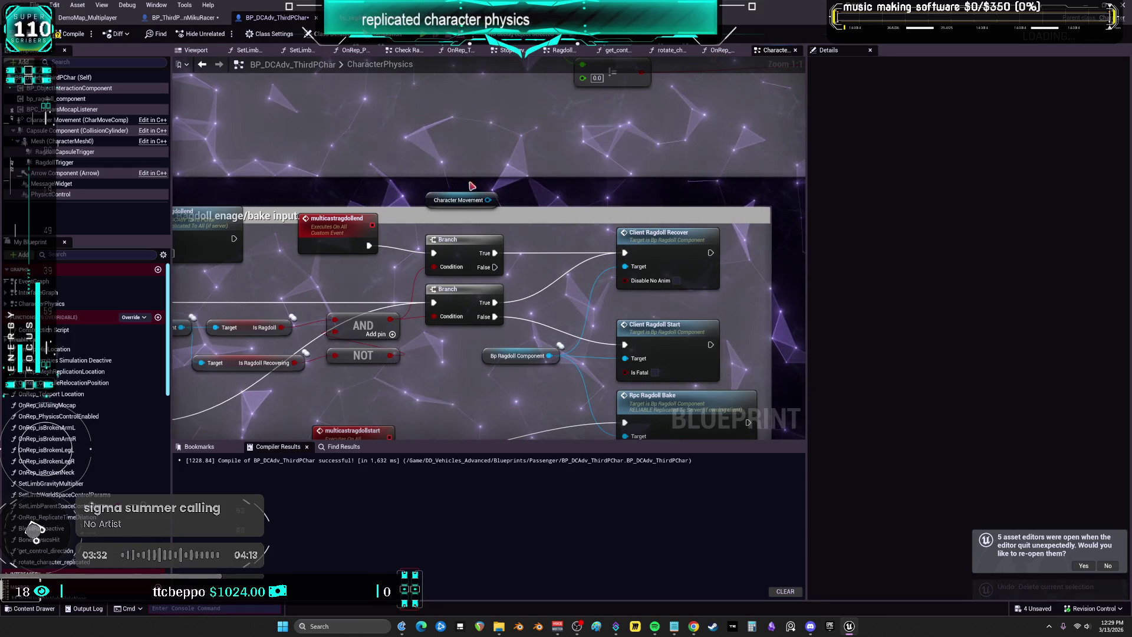
pyautogui.moveTo(401, 190); pyautogui.dragTo(459, 198)
pyautogui.press('Delete')
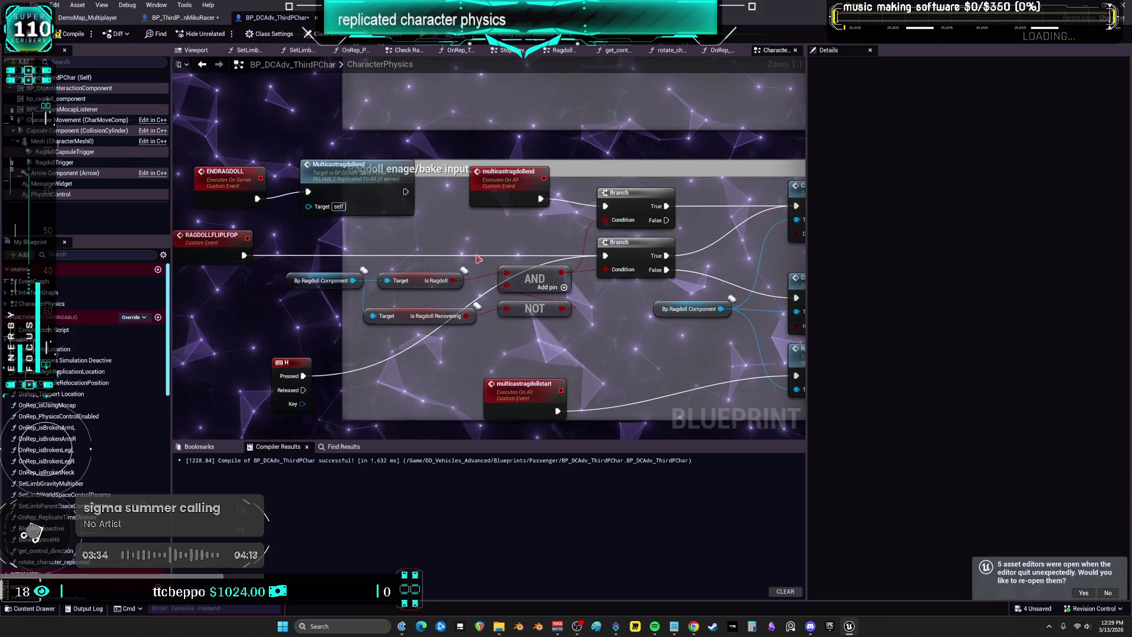
# Rearrange the multicastragdollend, multicastragdollstart and RAGDOLLFLIPLFOP event nodes
pyautogui.moveTo(510, 197); pyautogui.dragTo(510, 203)
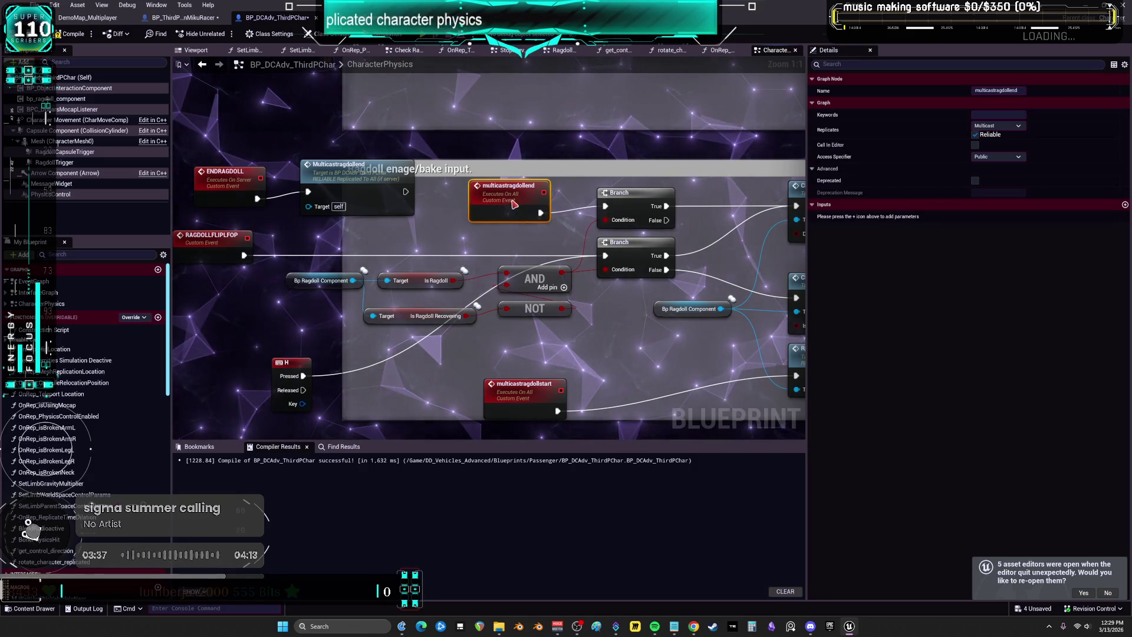
pyautogui.moveTo(524, 386)
pyautogui.mouseDown()
pyautogui.moveTo(524, 366)
pyautogui.moveTo(437, 320)
pyautogui.moveTo(552, 328)
pyautogui.mouseUp()
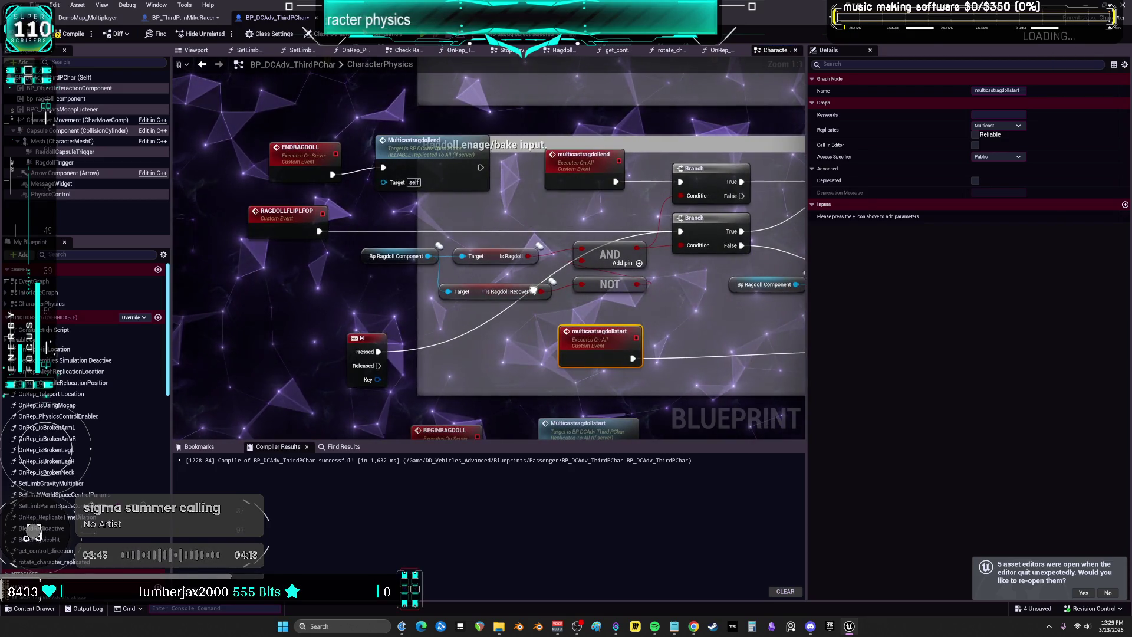
pyautogui.moveTo(534, 291); pyautogui.dragTo(534, 285)
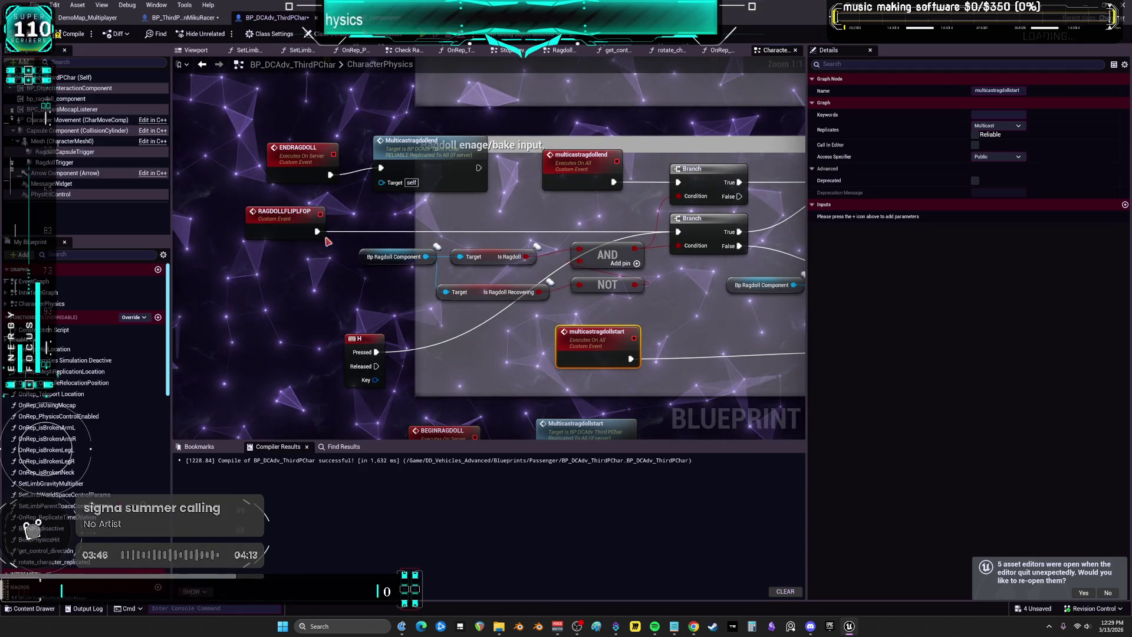
pyautogui.moveTo(283, 212); pyautogui.dragTo(233, 228)
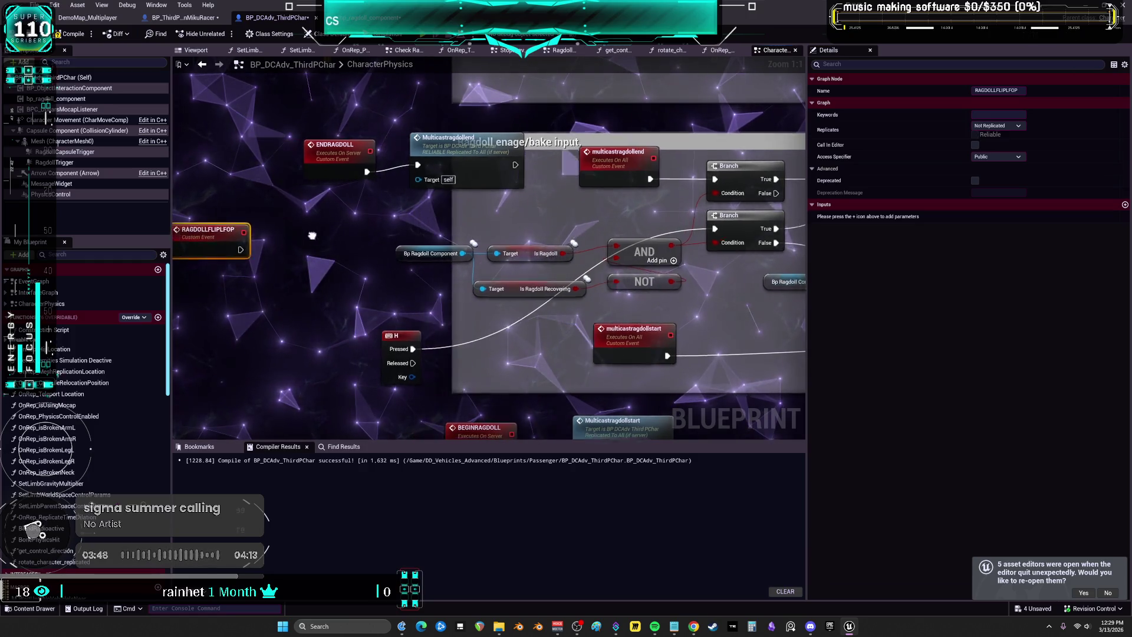
# Add call nodes for multicastragdollend and multicastragdollstart, then go to BP_ThirdPersonMikuRacer's EventGraph
pyautogui.doubleClick(642, 149)
pyautogui.hotkey('ctrl', 'c')
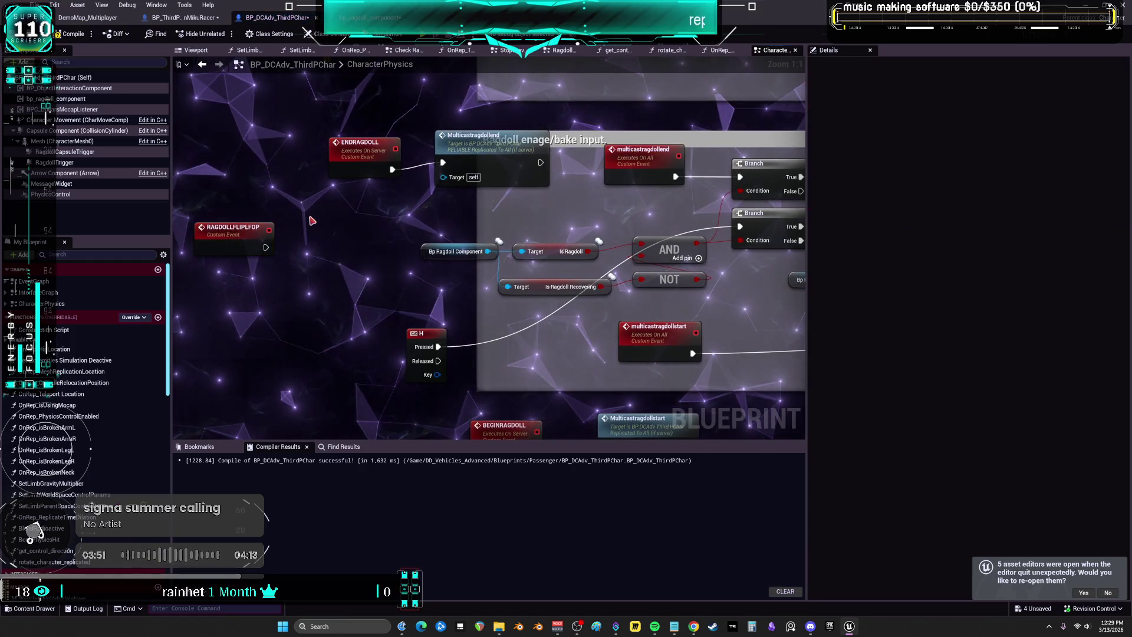
pyautogui.rightClick(313, 220)
pyautogui.hotkey('ctrl', 'v')
pyautogui.press('Return')
pyautogui.doubleClick(659, 327)
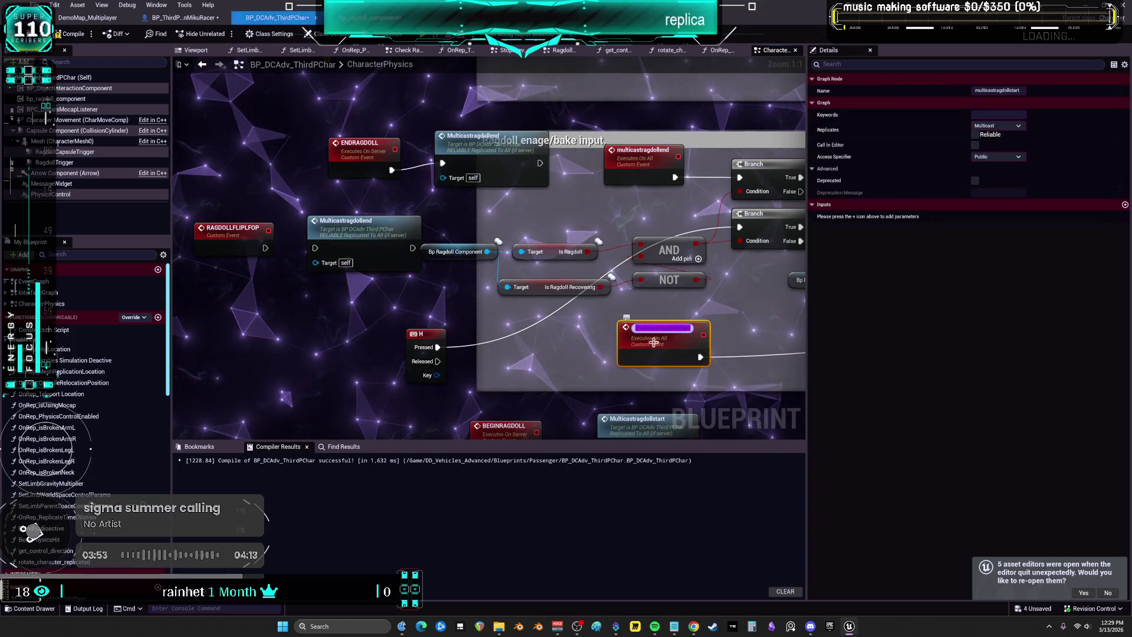
pyautogui.hotkey('ctrl', 'c')
pyautogui.rightClick(293, 301)
pyautogui.hotkey('ctrl', 'v')
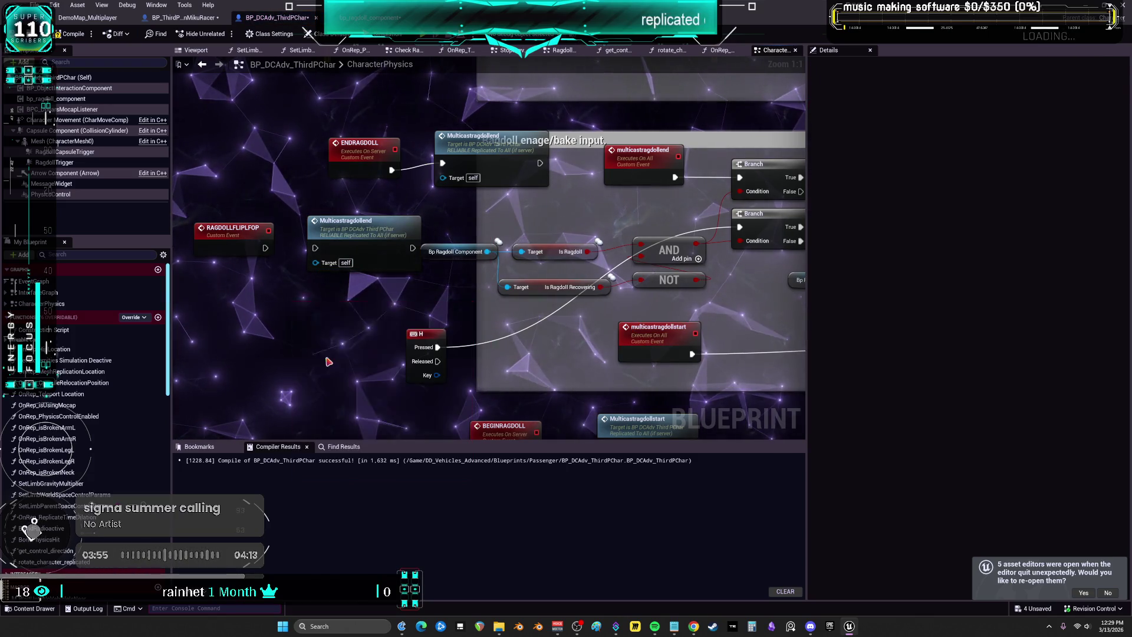
pyautogui.press('Return')
pyautogui.click(183, 17)
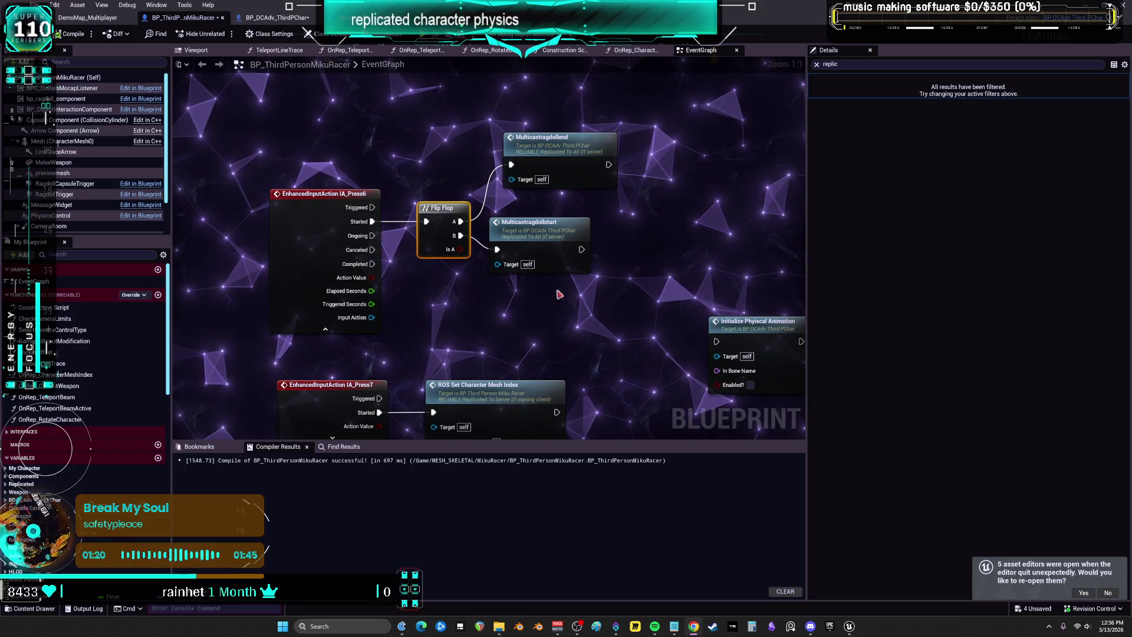
# Jump to the multicastragdollend definition and add a Disable Movement node on Character Movement
pyautogui.doubleClick(552, 138)
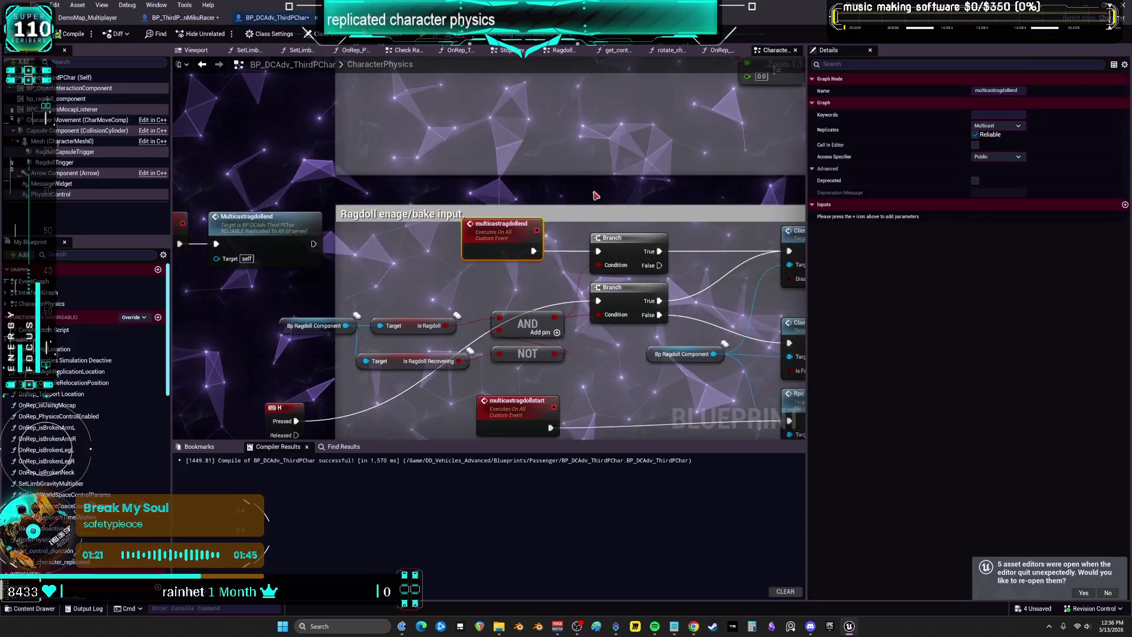
pyautogui.scroll(-3, 619, 215)
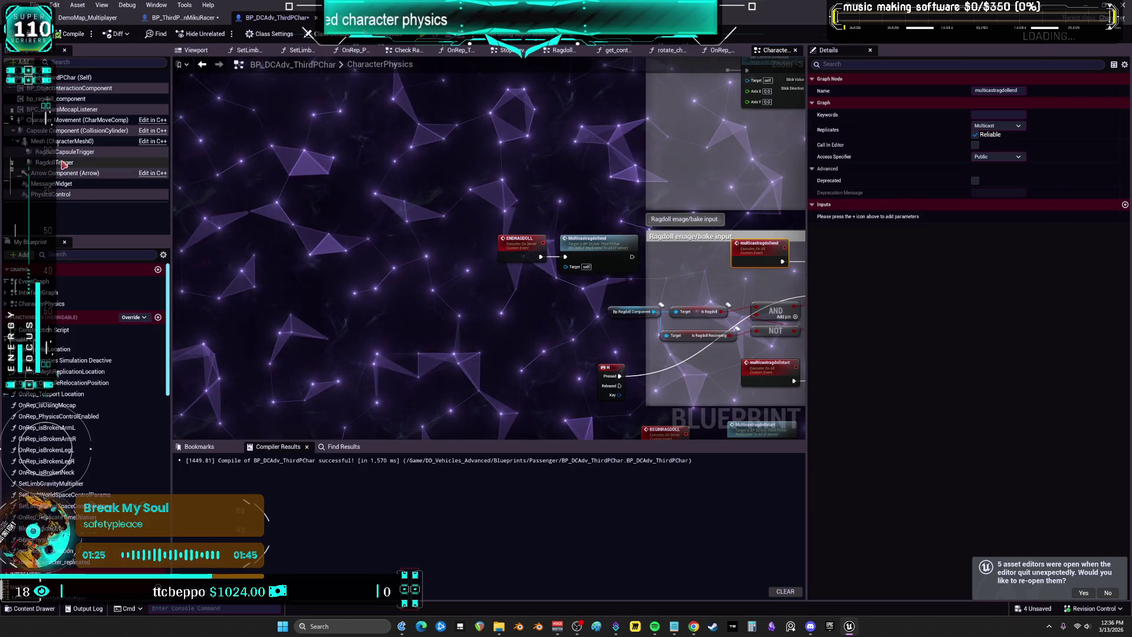
pyautogui.moveTo(66, 120); pyautogui.dragTo(380, 176)
pyautogui.scroll(3, 301, 170)
pyautogui.write('disable')
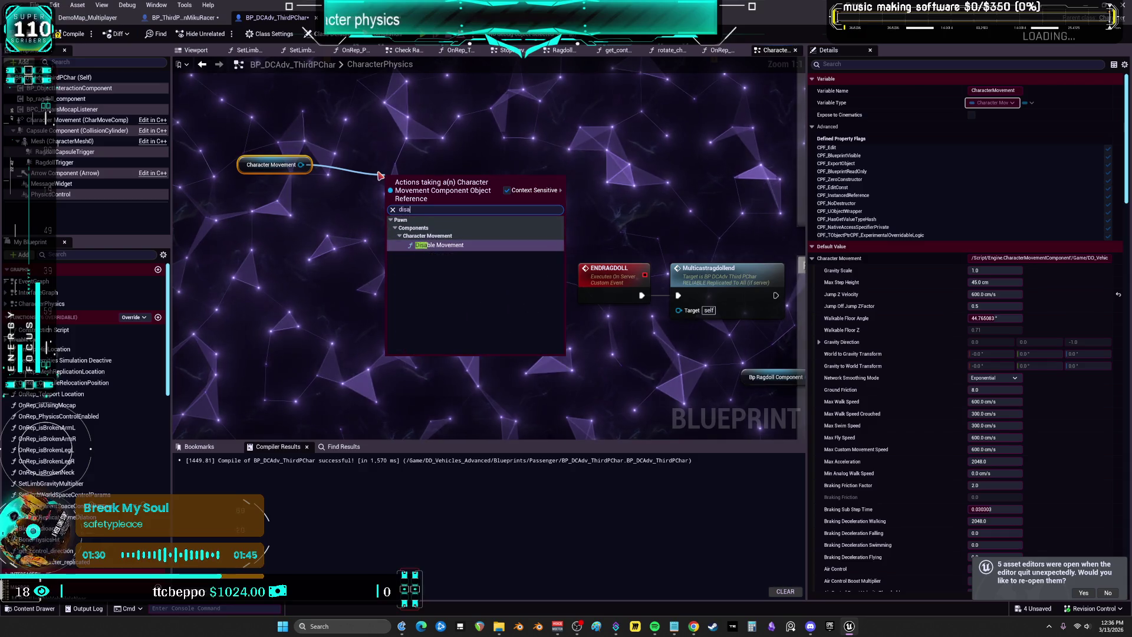
pyautogui.press('Return')
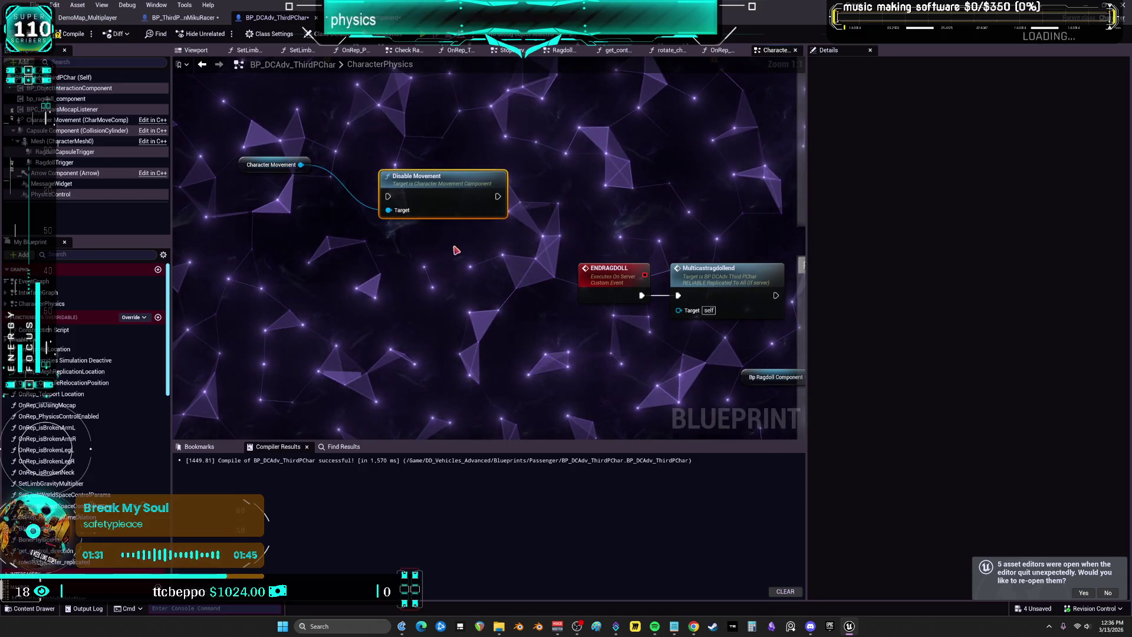
# Add a Stop Movement Immediately node from Character Movement beside Disable Movement
pyautogui.moveTo(458, 247); pyautogui.dragTo(537, 303)
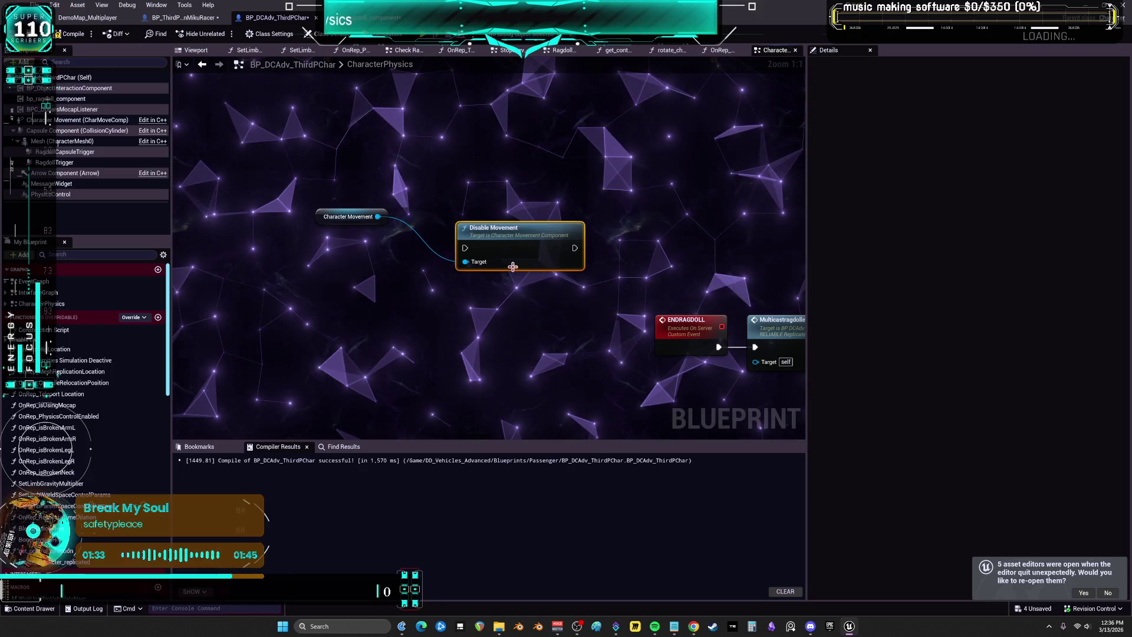
pyautogui.moveTo(513, 264); pyautogui.dragTo(478, 222)
pyautogui.write('stop movement')
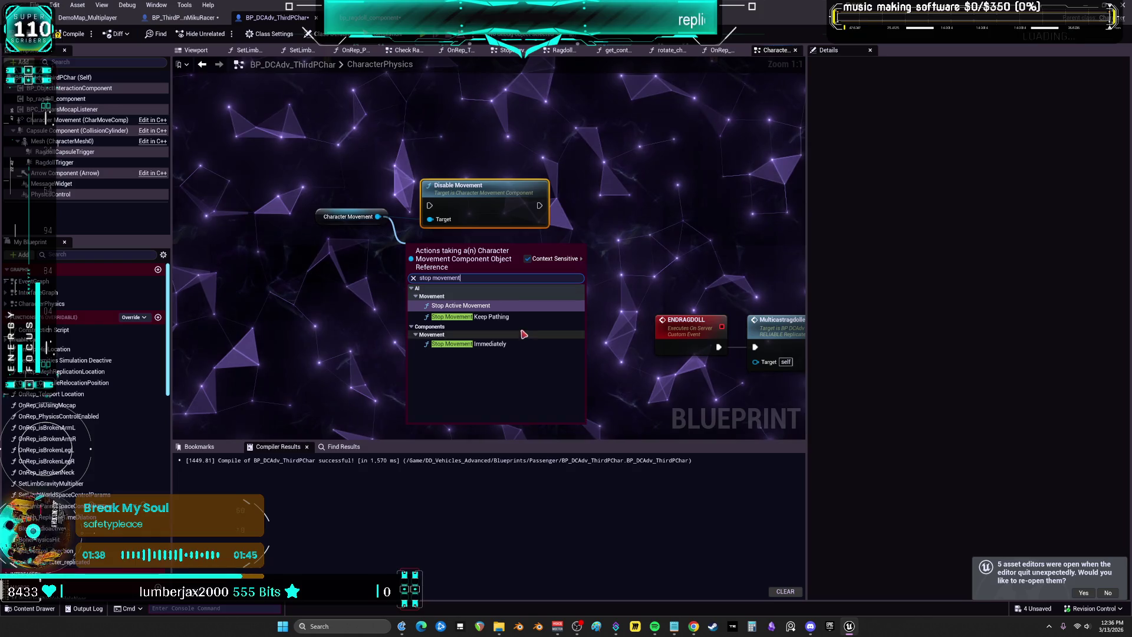
pyautogui.click(517, 344)
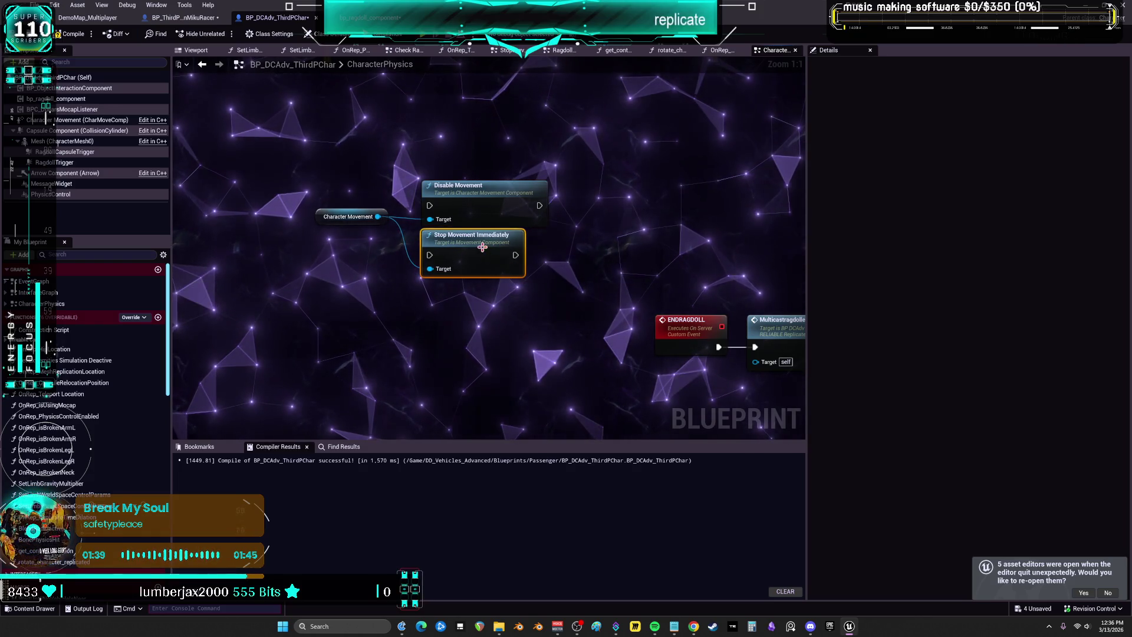
pyautogui.moveTo(453, 296)
pyautogui.mouseDown()
pyautogui.moveTo(455, 240)
pyautogui.moveTo(451, 266)
pyautogui.mouseUp()
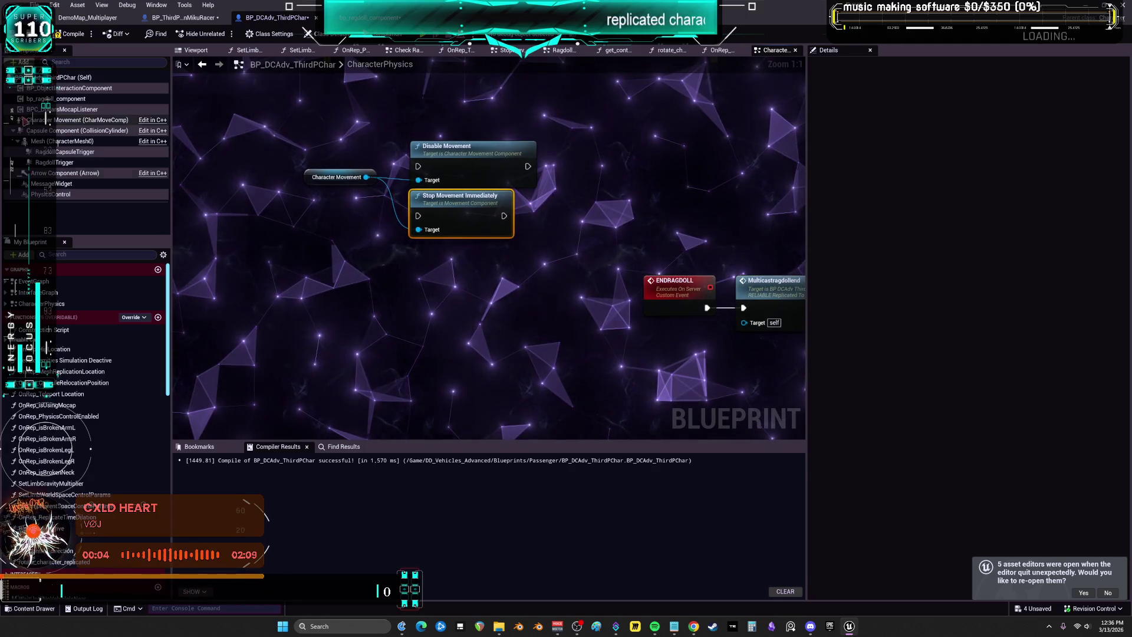
# Add a Capsule Component-driven Set Collision Enabled node at No Collision, and adjust the comment box
pyautogui.moveTo(77, 131)
pyautogui.mouseDown()
pyautogui.moveTo(389, 264)
pyautogui.moveTo(465, 283)
pyautogui.mouseUp()
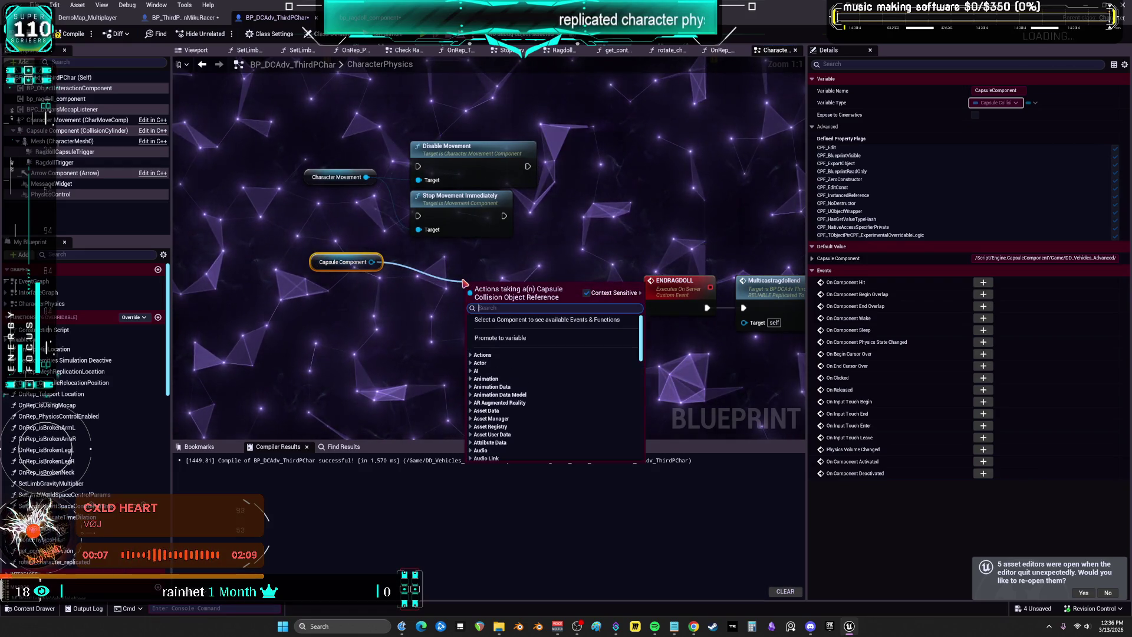
pyautogui.write('set co')
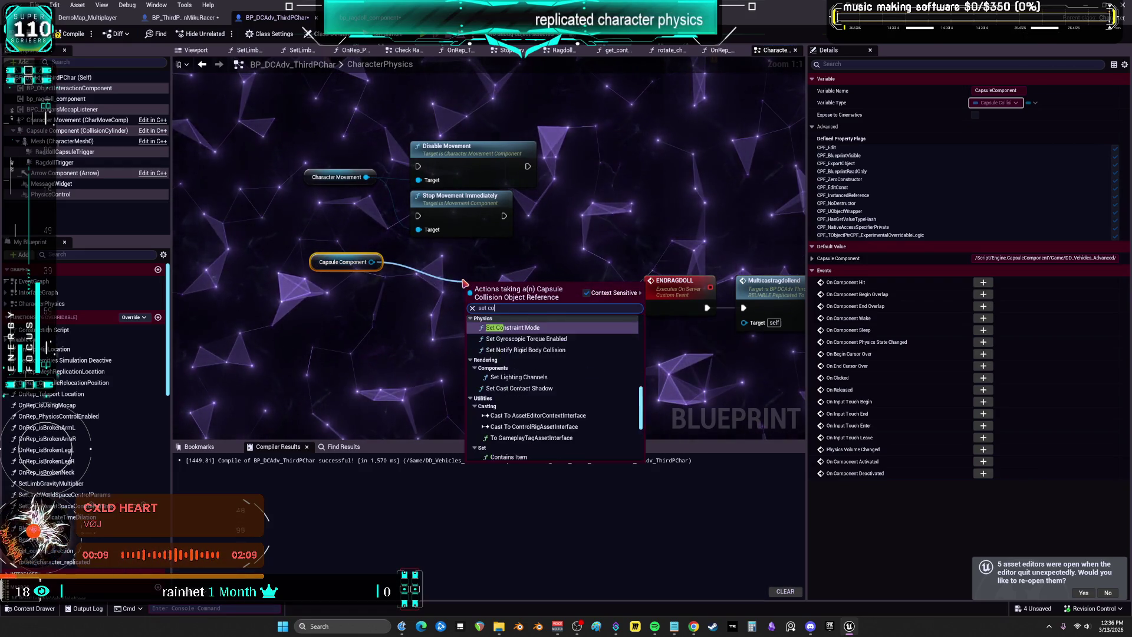
pyautogui.write('llision enab')
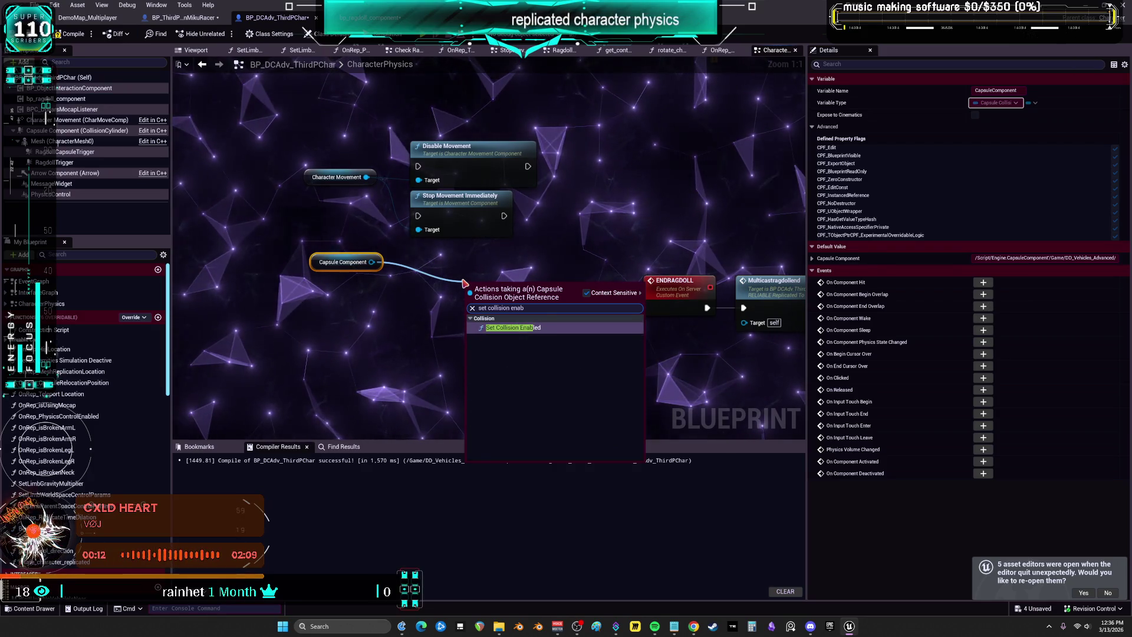
pyautogui.click(516, 327)
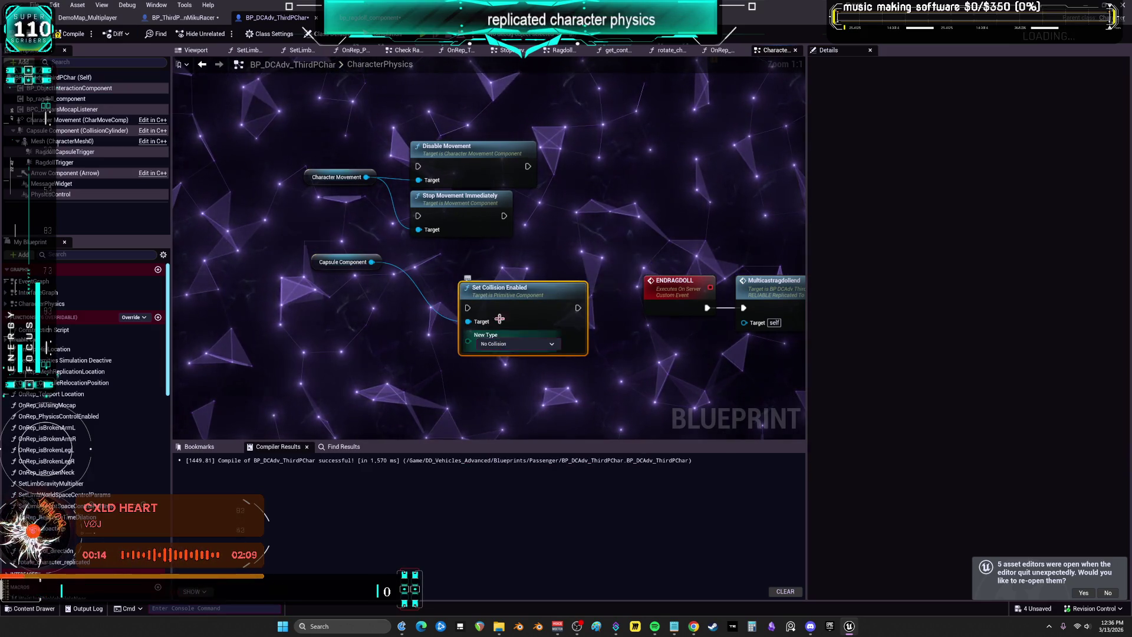
pyautogui.moveTo(501, 303); pyautogui.dragTo(455, 265)
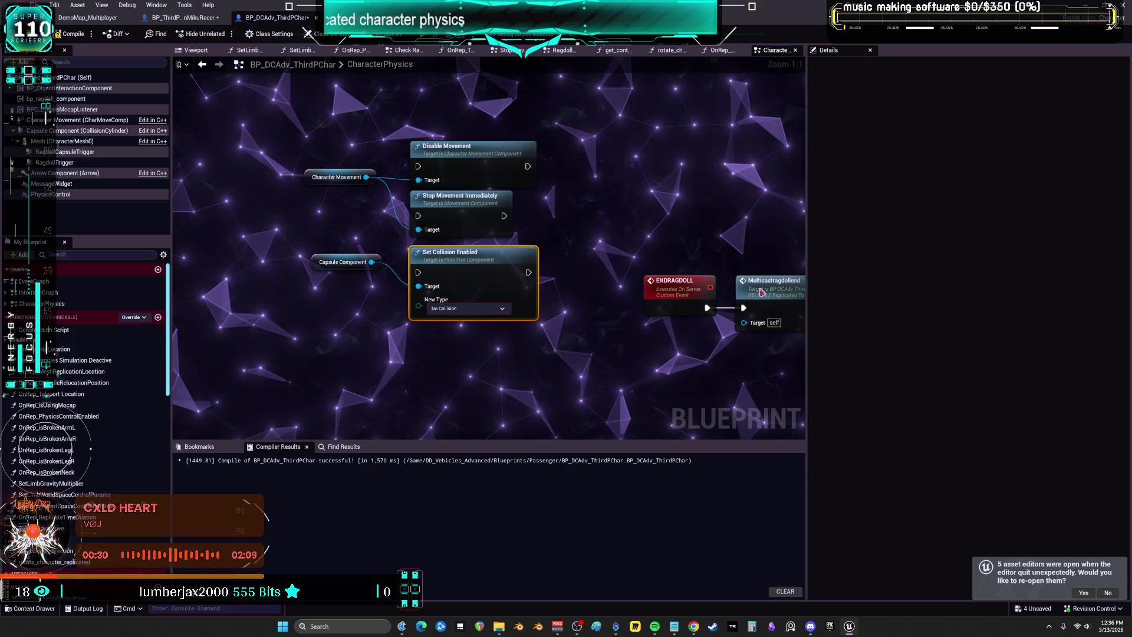
pyautogui.scroll(-3, 389, 289)
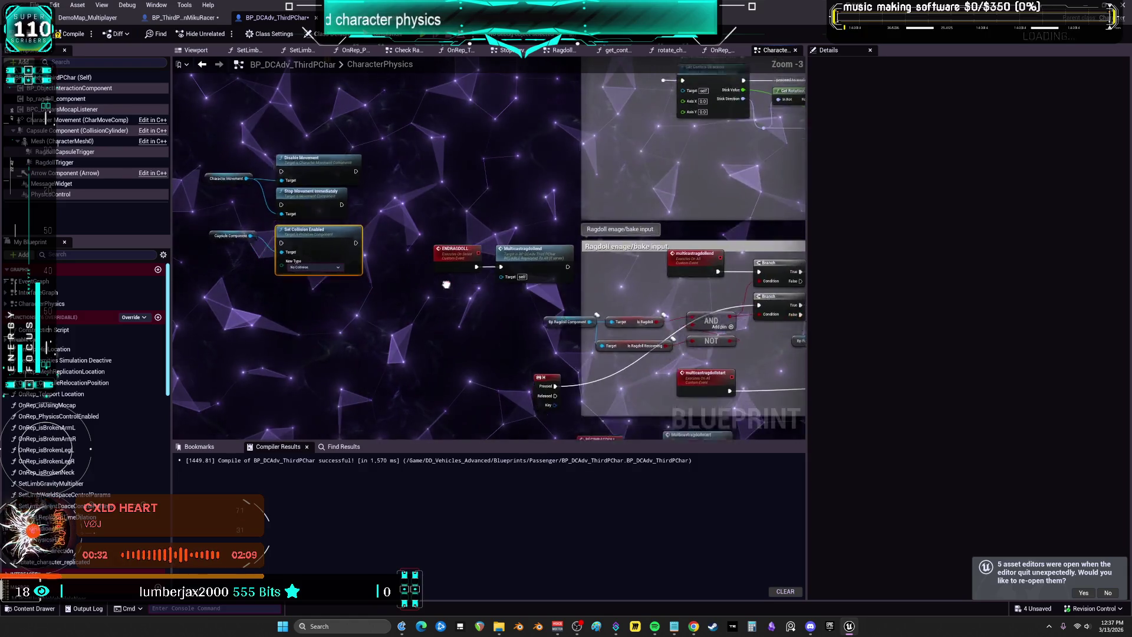
pyautogui.scroll(-4, 520, 287)
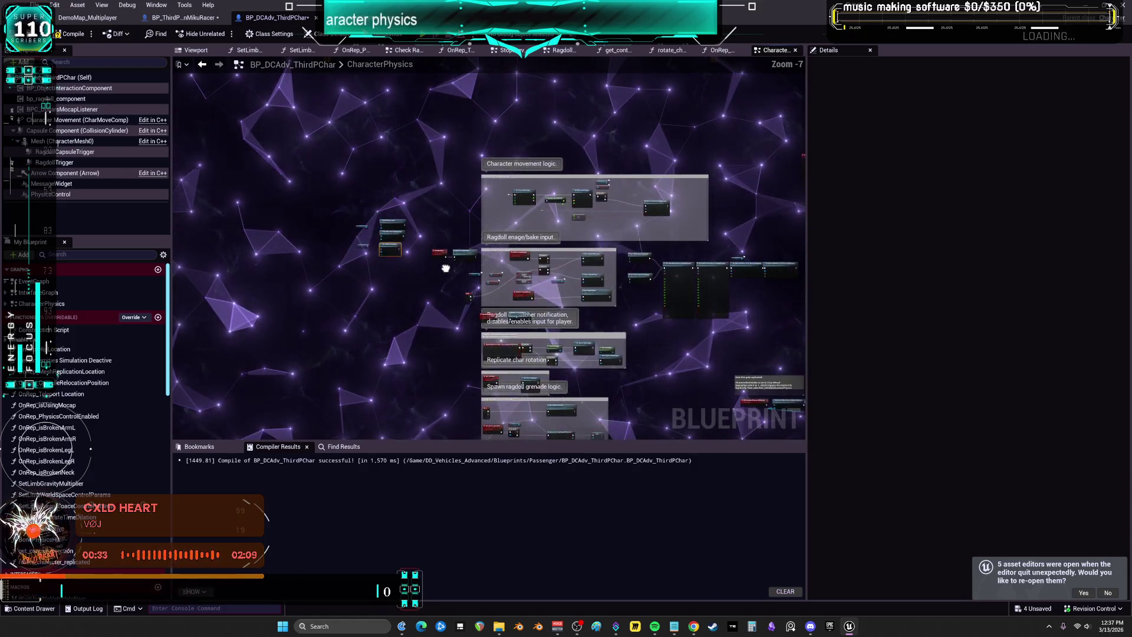
pyautogui.moveTo(696, 296); pyautogui.dragTo(666, 290)
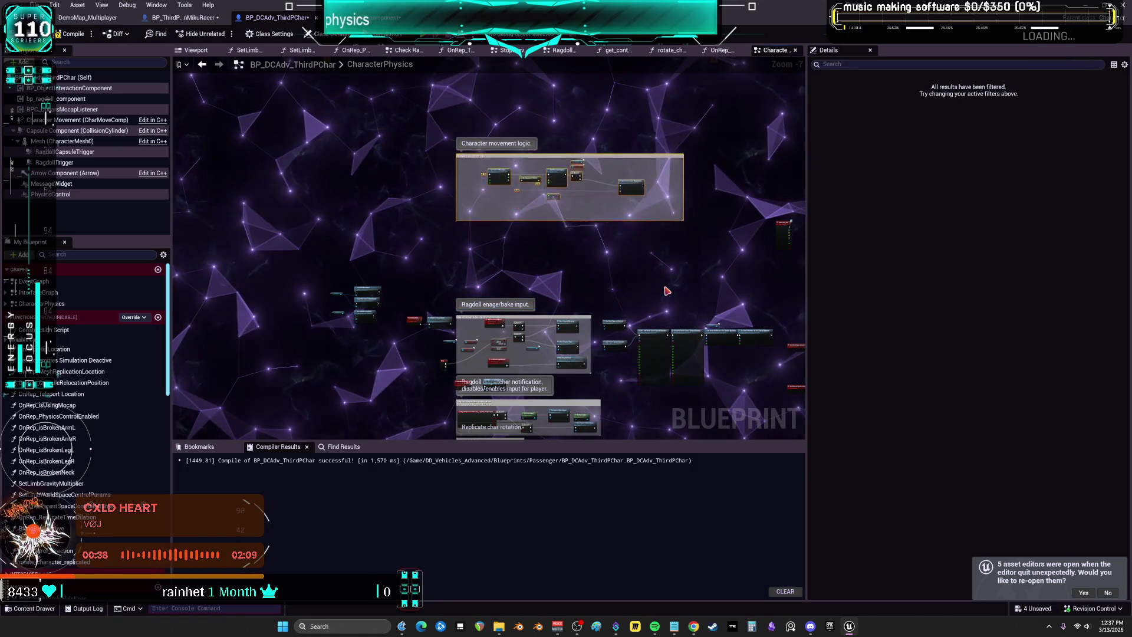
pyautogui.scroll(5, 509, 330)
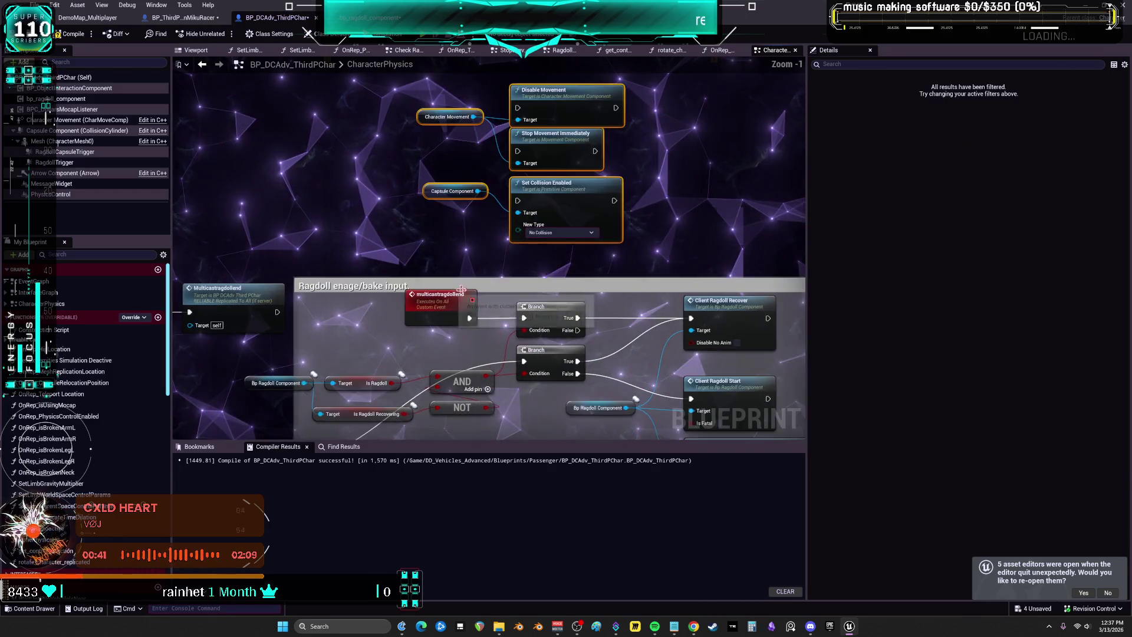
# Wire multicastragdollstart's exec output into the lower Branch node instead of Rpc Ragdoll Bake
pyautogui.scroll(1, 543, 281)
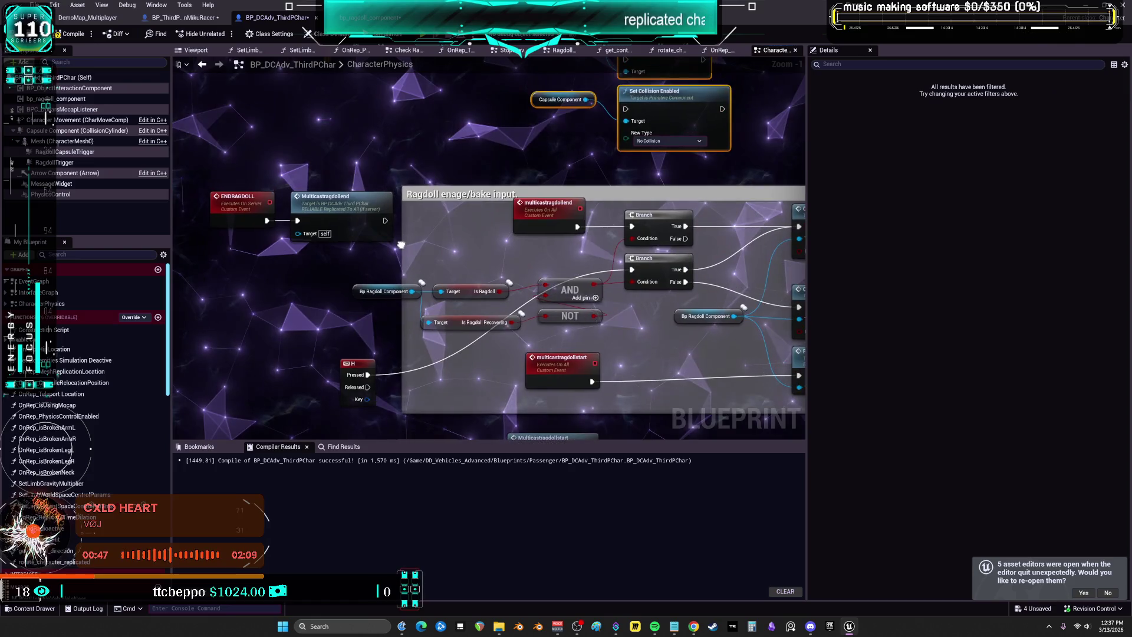
pyautogui.moveTo(399, 238); pyautogui.dragTo(335, 234)
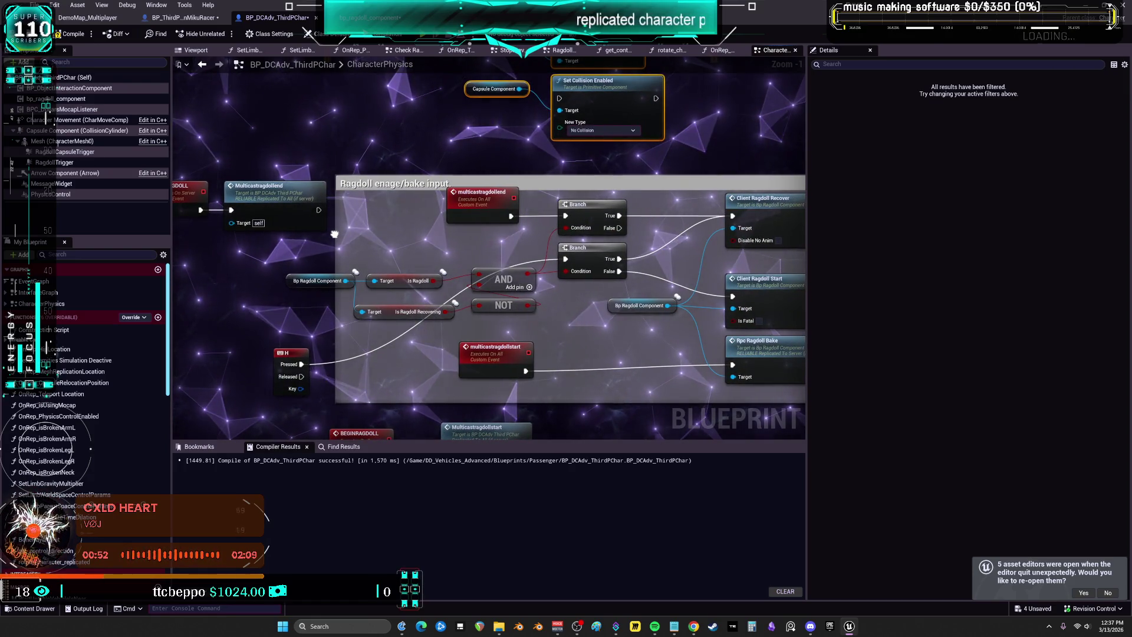
pyautogui.moveTo(335, 234)
pyautogui.mouseDown()
pyautogui.moveTo(289, 257)
pyautogui.moveTo(291, 283)
pyautogui.mouseUp()
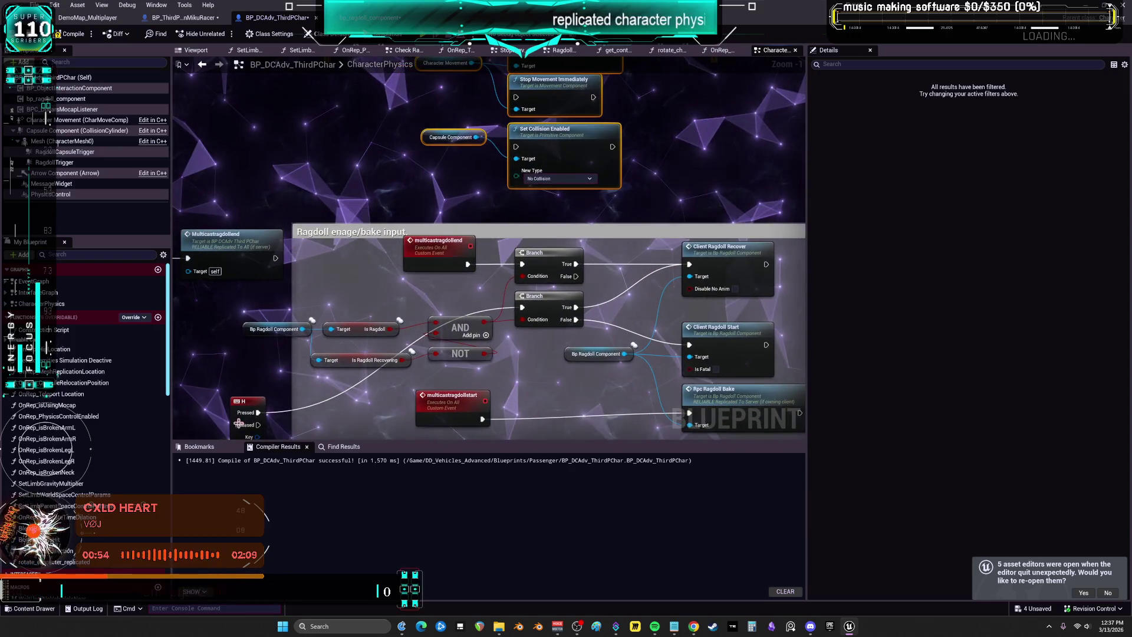
pyautogui.moveTo(307, 386); pyautogui.dragTo(417, 372)
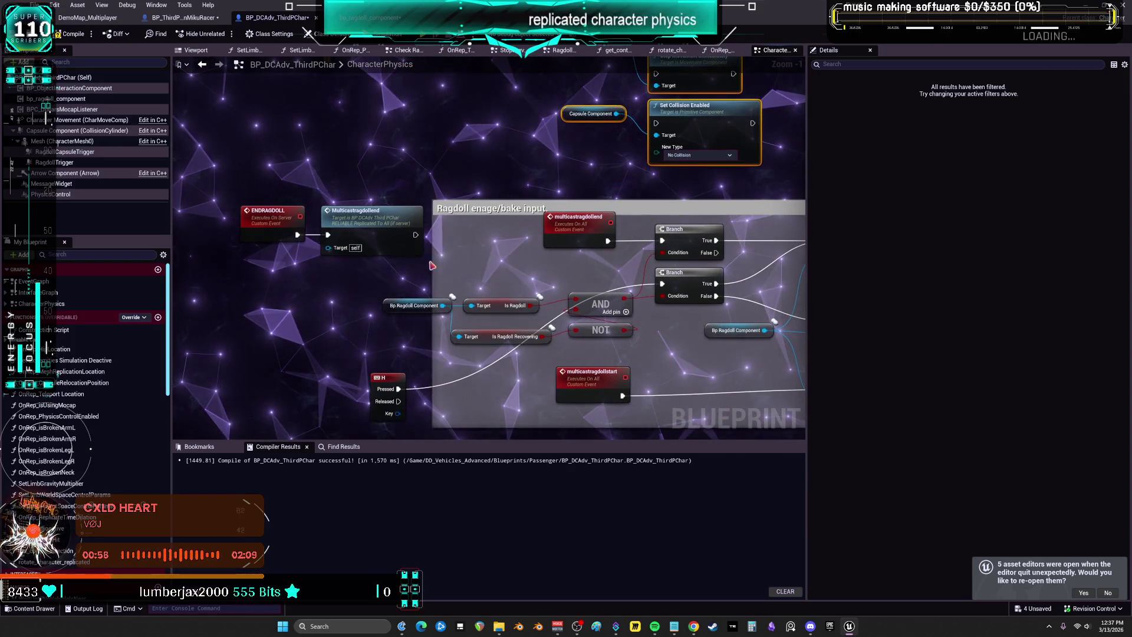
pyautogui.moveTo(606, 320); pyautogui.dragTo(383, 292)
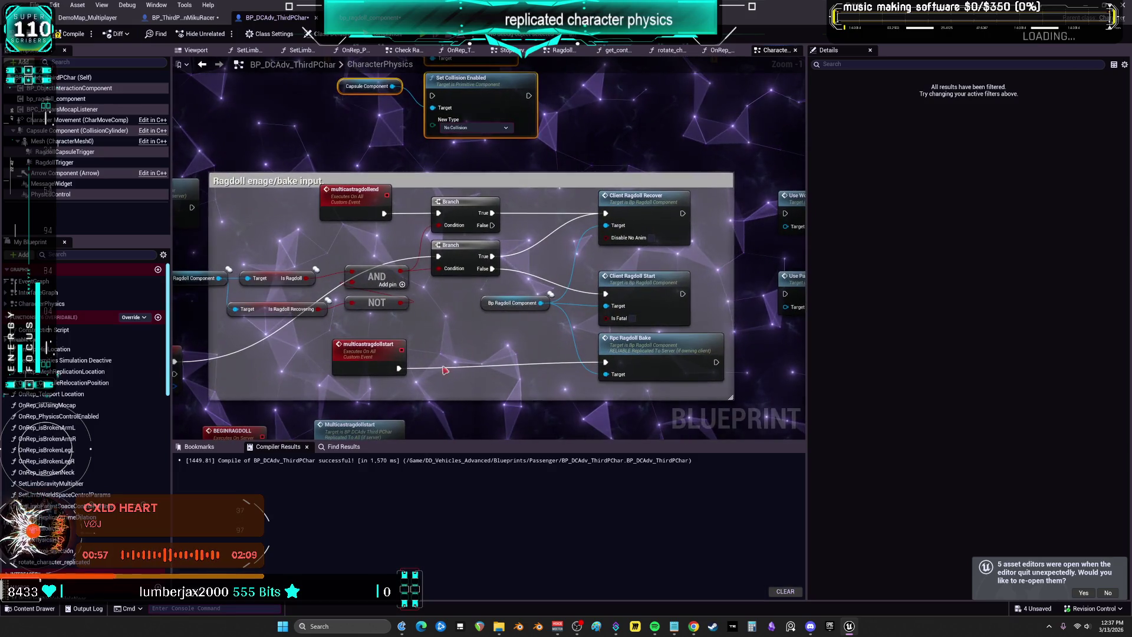
pyautogui.rightClick(466, 260)
pyautogui.press('Escape')
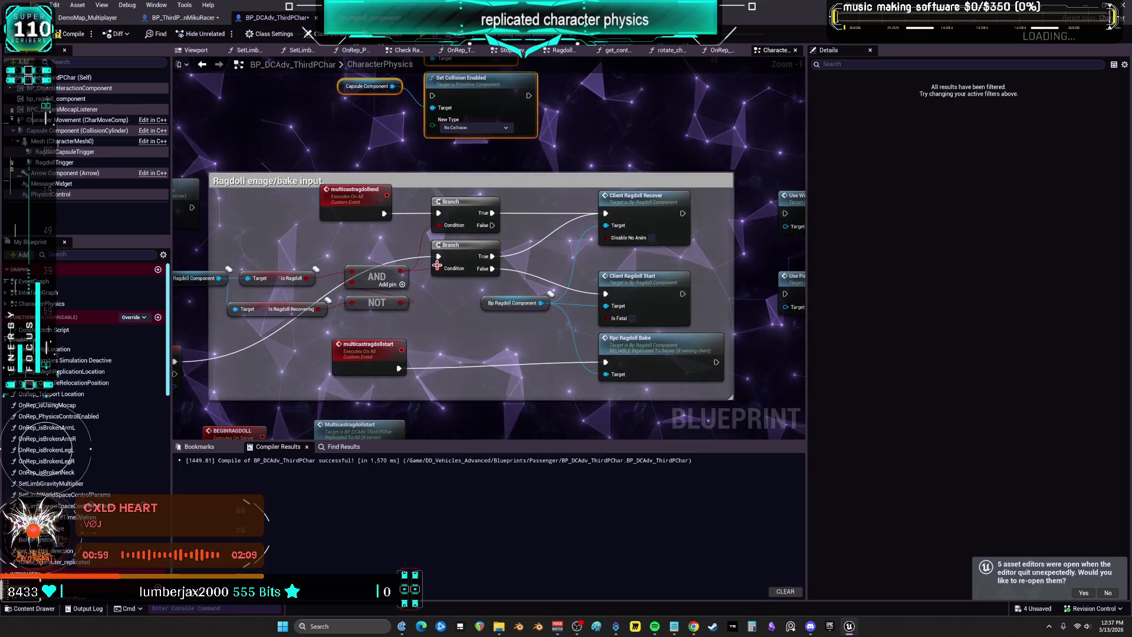
pyautogui.moveTo(398, 369); pyautogui.dragTo(442, 258)
pyautogui.moveTo(562, 206)
pyautogui.mouseDown()
pyautogui.moveTo(575, 227)
pyautogui.moveTo(646, 191)
pyautogui.mouseUp()
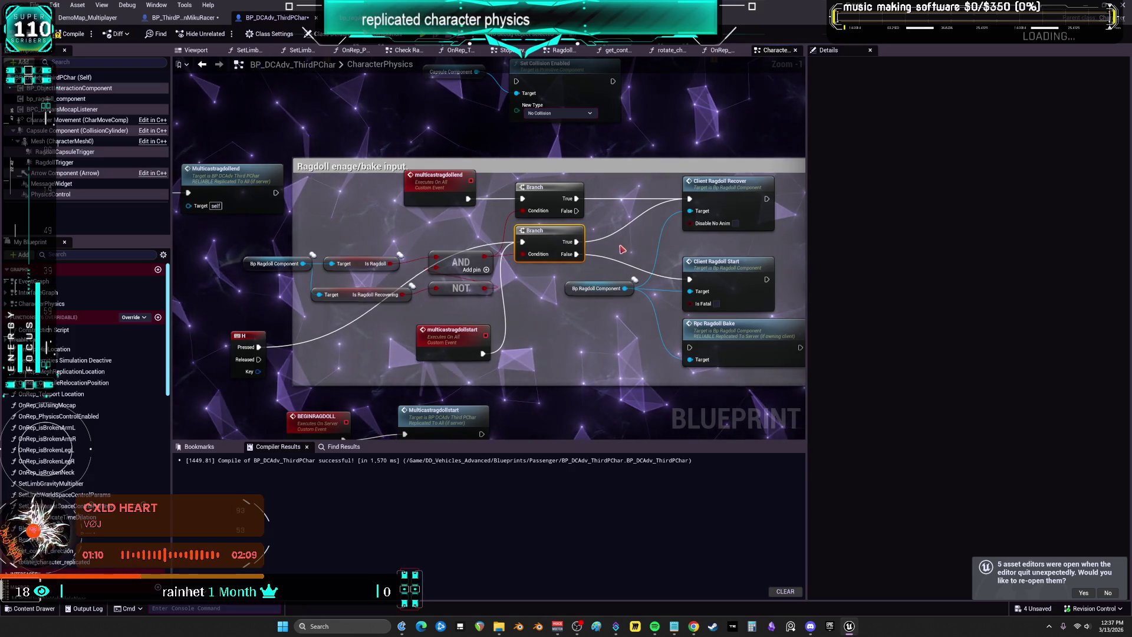
pyautogui.moveTo(620, 246); pyautogui.dragTo(604, 256)
pyautogui.hotkey('ctrl', 'z')
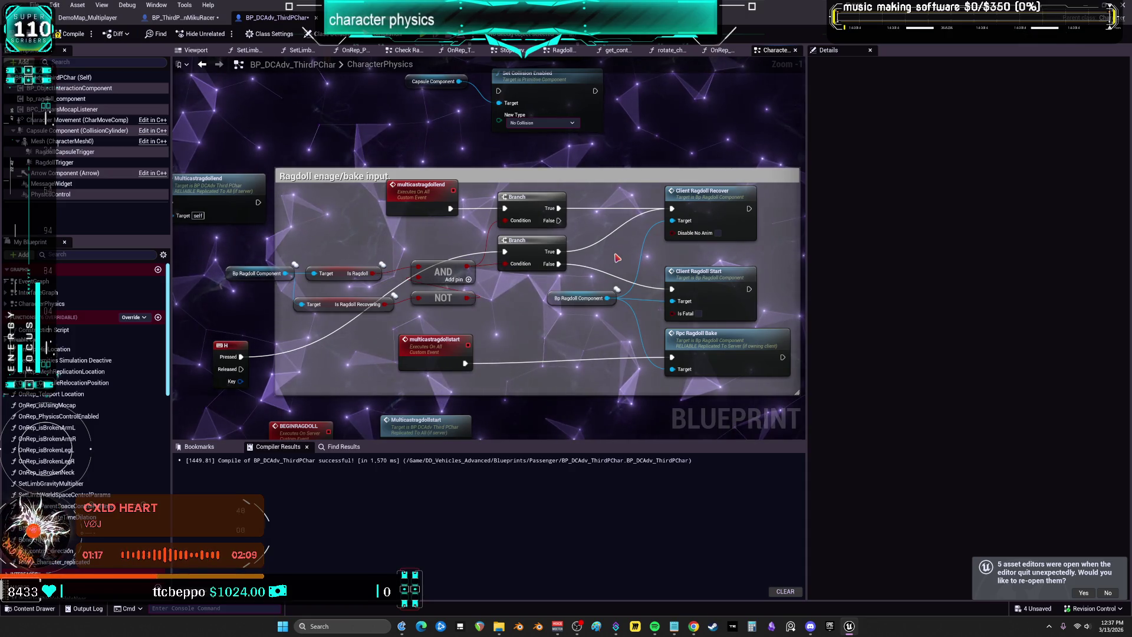
pyautogui.moveTo(465, 363); pyautogui.dragTo(504, 252)
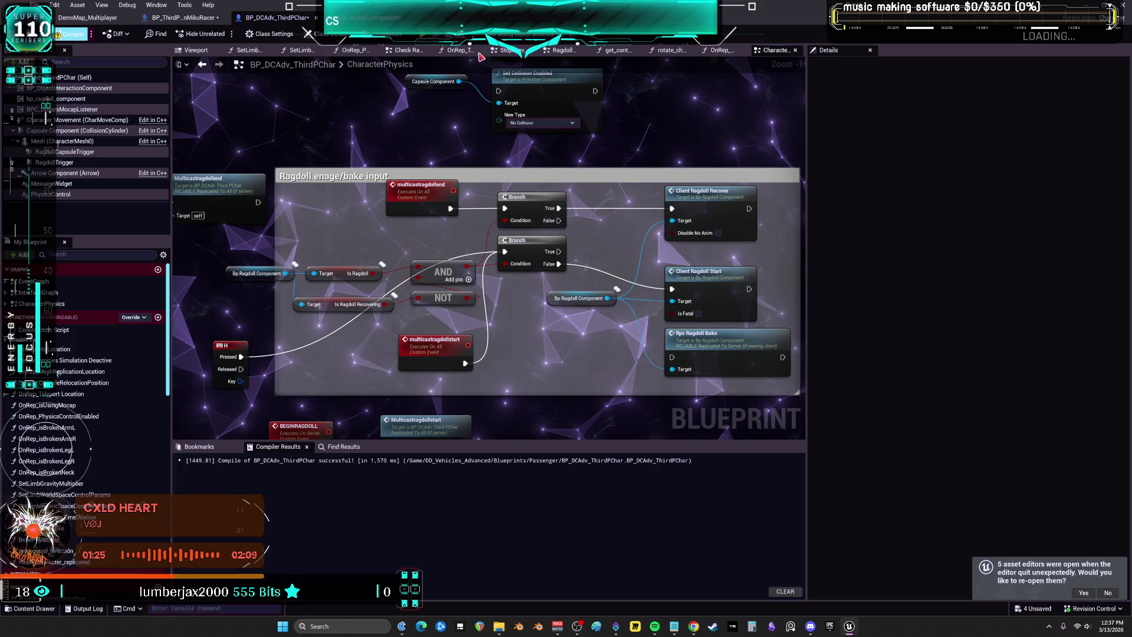
# Compile BP_DCAdv_ThirdPChar, then switch to the BP_ThirdPersonMikuRacer blueprint tab
pyautogui.click(70, 34)
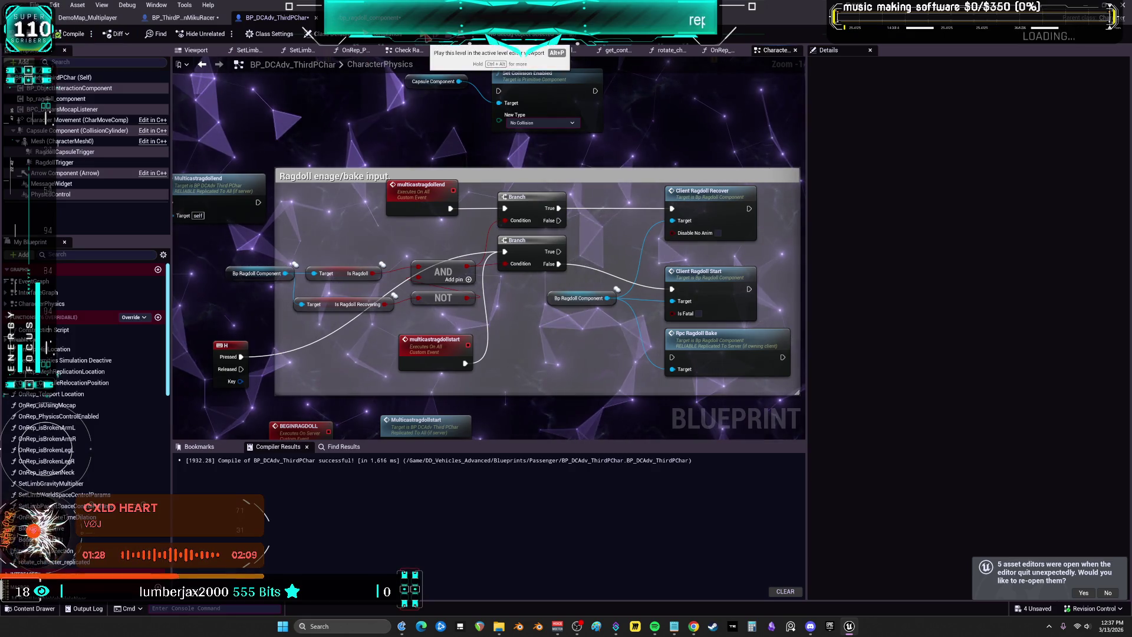
pyautogui.moveTo(419, 216)
pyautogui.mouseDown()
pyautogui.moveTo(550, 229)
pyautogui.moveTo(454, 240)
pyautogui.moveTo(511, 232)
pyautogui.moveTo(476, 268)
pyautogui.mouseUp()
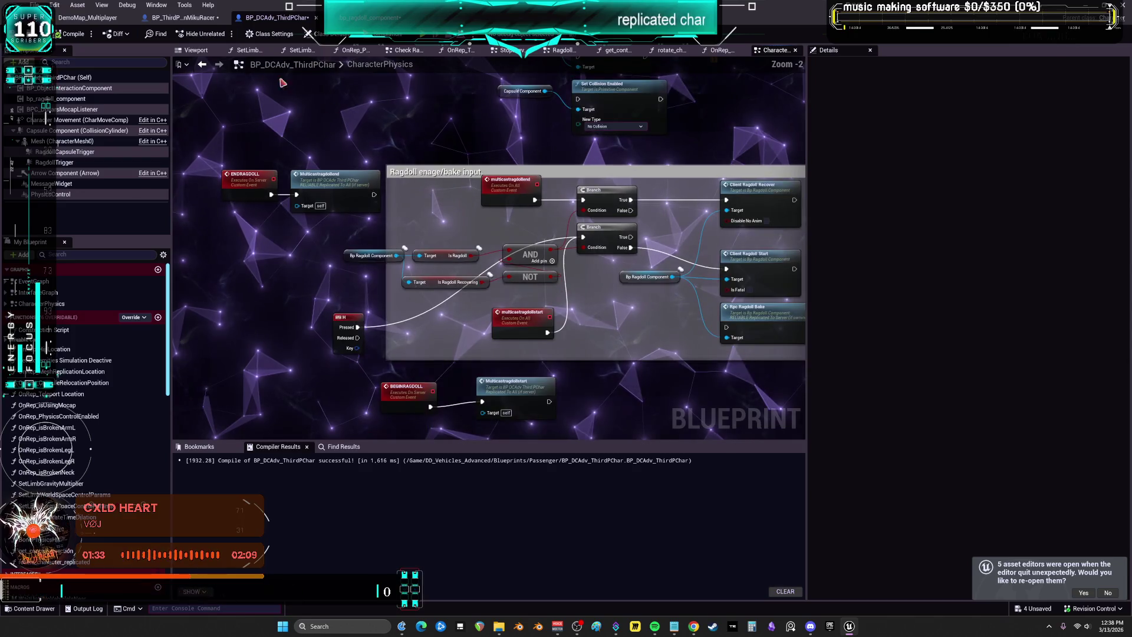
pyautogui.click(183, 18)
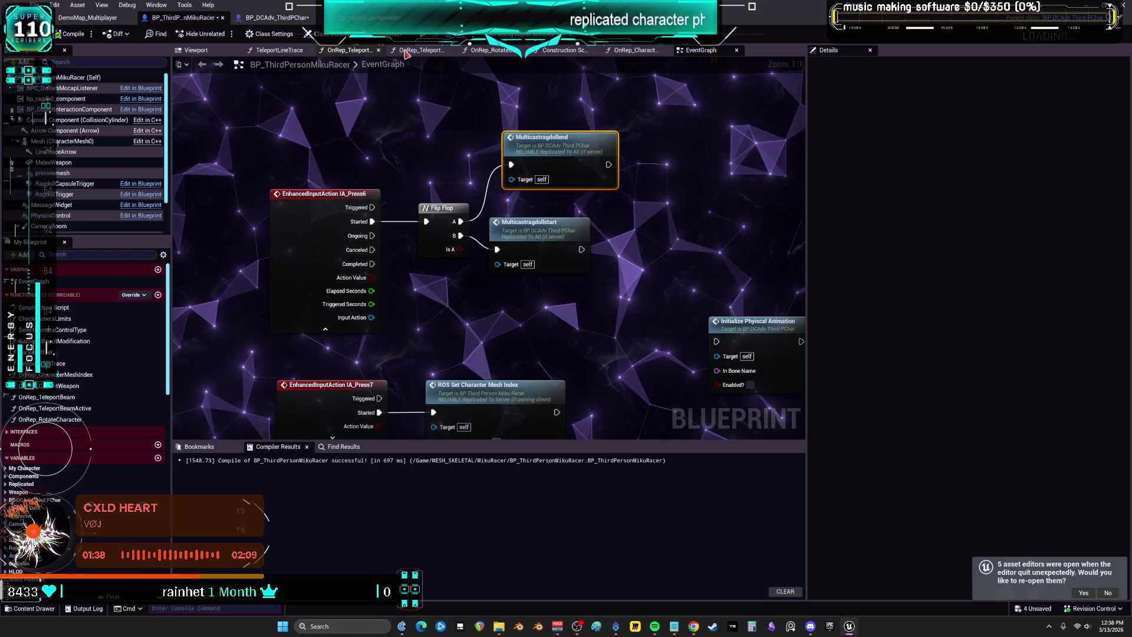
pyautogui.hotkey('alt', 'p')
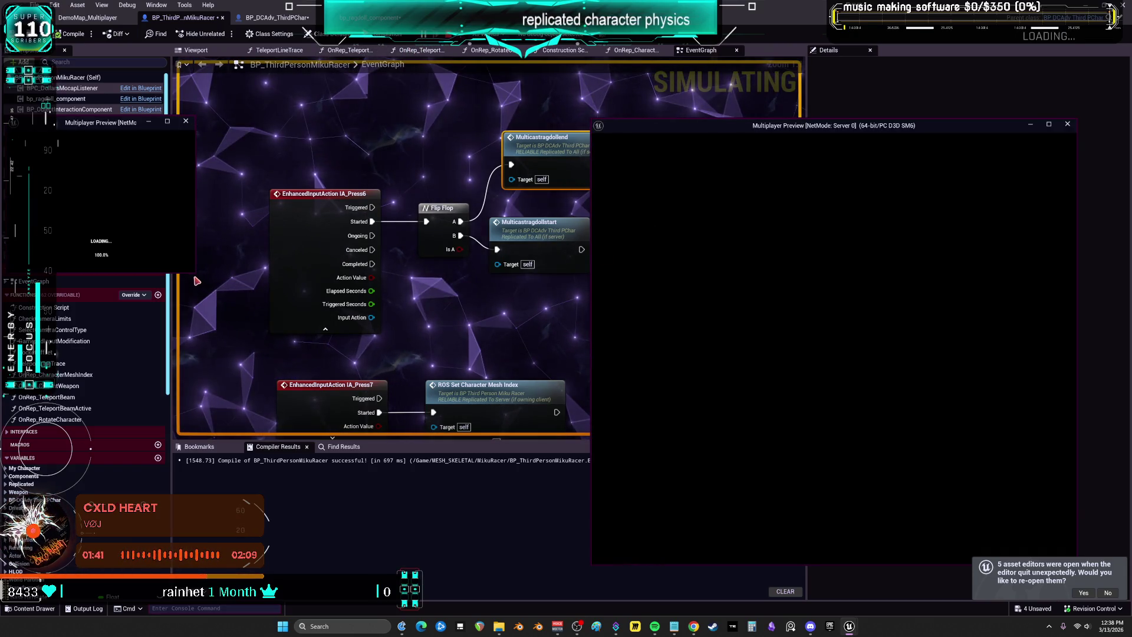
pyautogui.moveTo(194, 273)
pyautogui.mouseDown()
pyautogui.moveTo(518, 543)
pyautogui.moveTo(538, 540)
pyautogui.mouseUp()
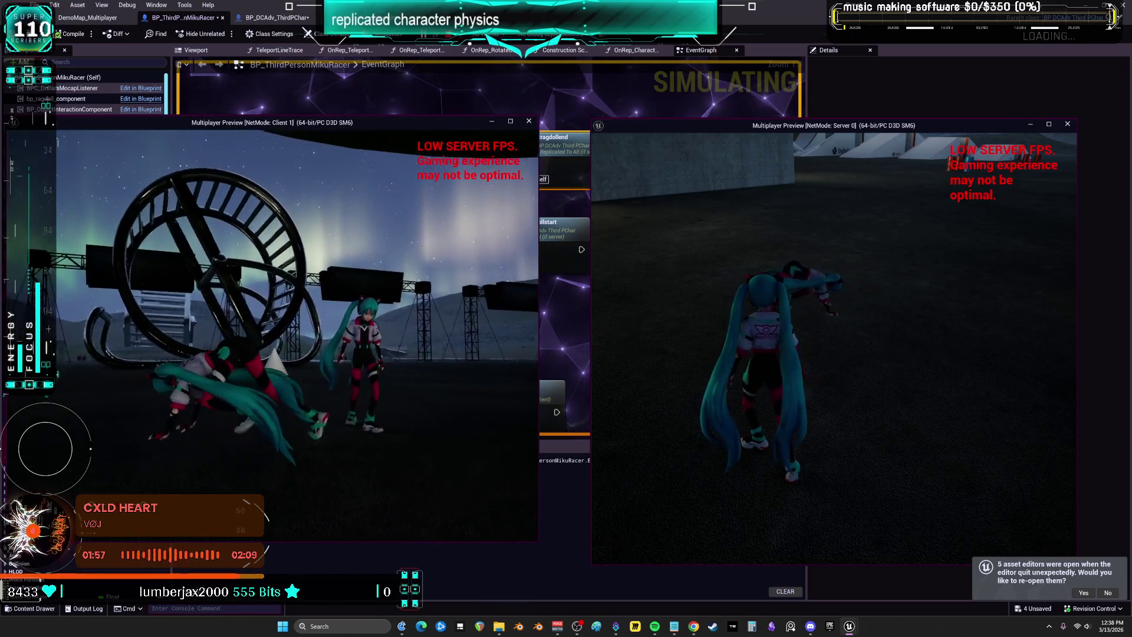
pyautogui.press('Escape')
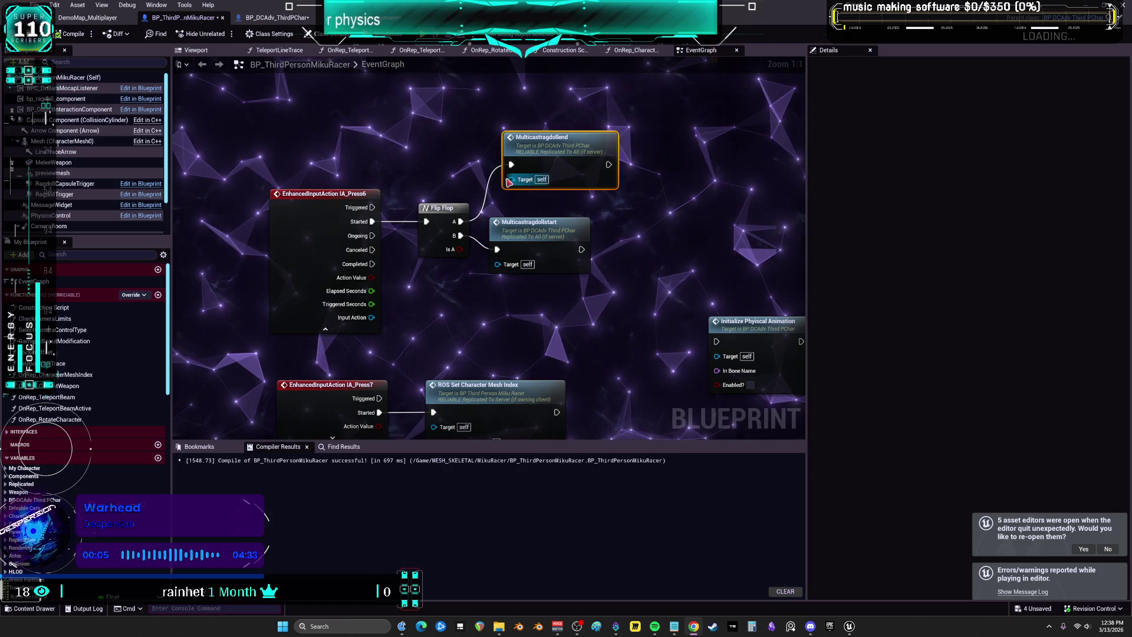
# From the multicastragdollend definition, move Client Ragdoll Recover onto the Branch's False output and recompile
pyautogui.doubleClick(578, 148)
pyautogui.moveTo(628, 234); pyautogui.dragTo(463, 166)
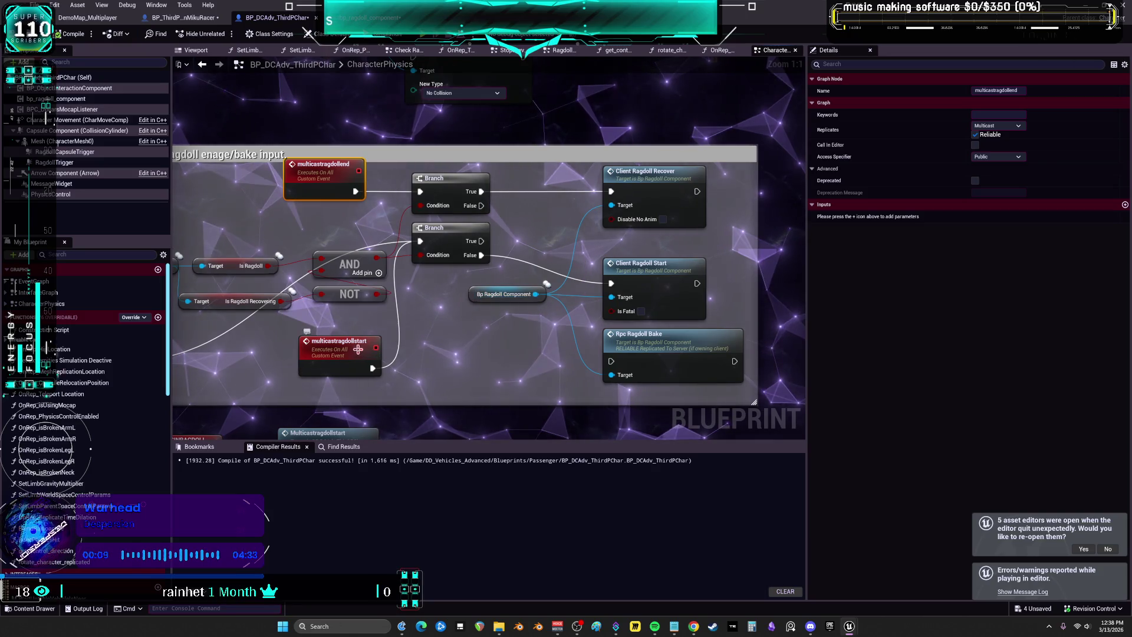
pyautogui.moveTo(376, 354); pyautogui.dragTo(376, 347)
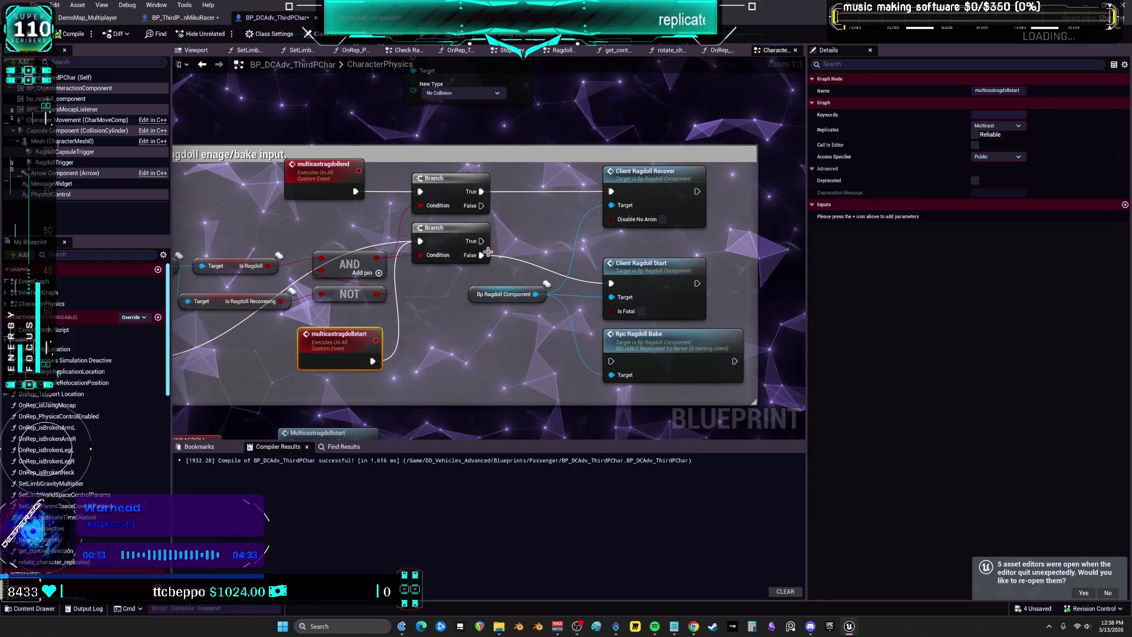
pyautogui.moveTo(481, 191); pyautogui.dragTo(481, 205)
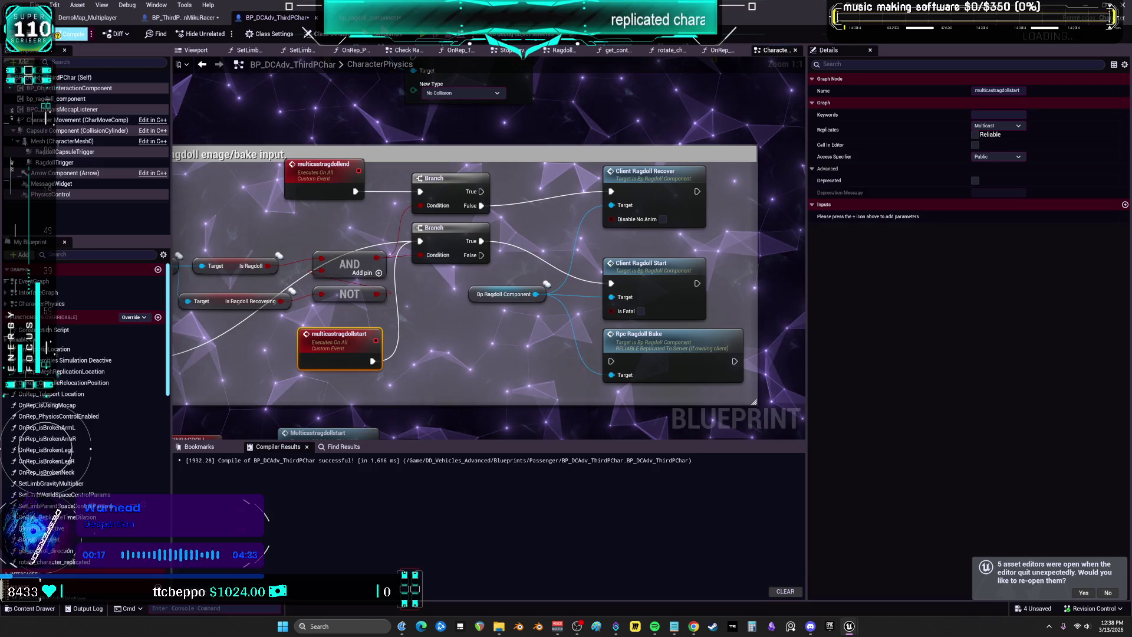
pyautogui.click(71, 33)
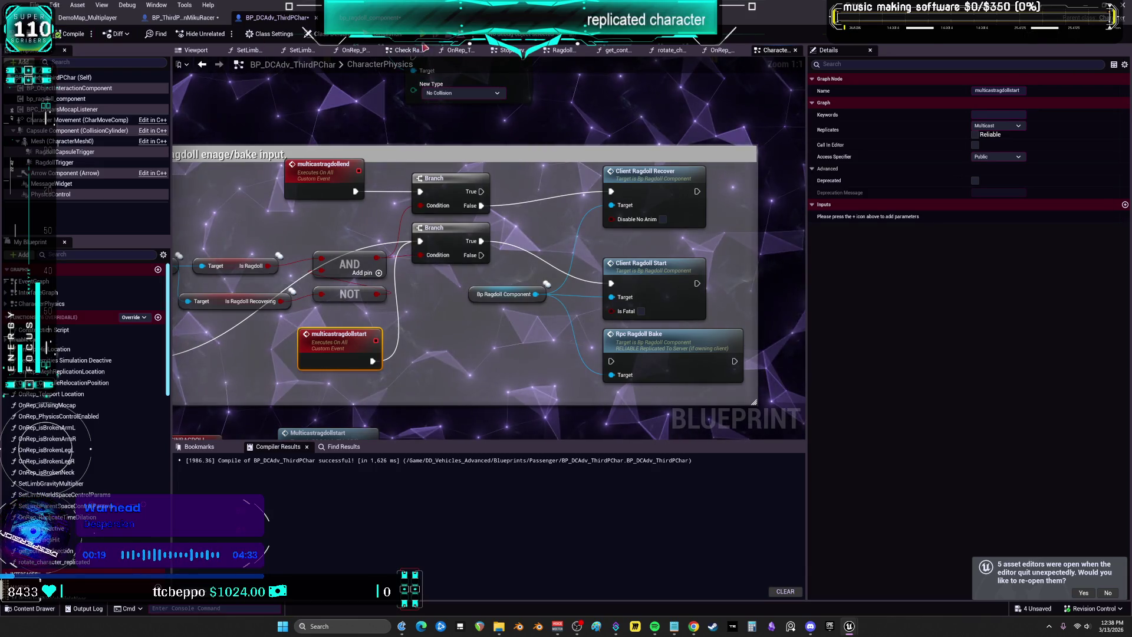
pyautogui.hotkey('alt', 'p')
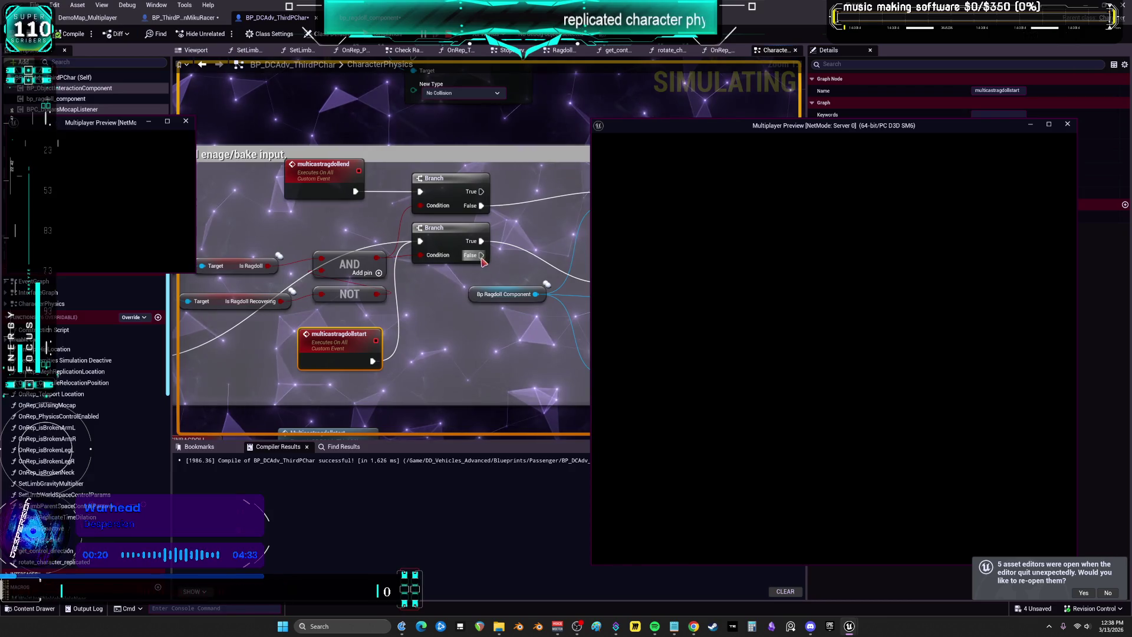
pyautogui.click(681, 360)
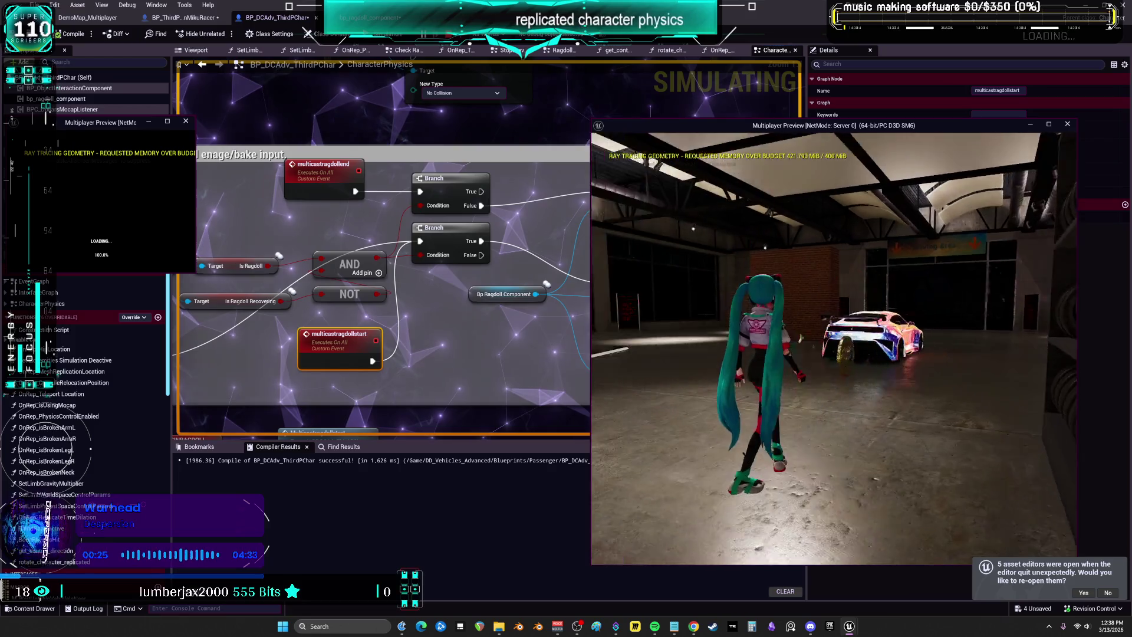
pyautogui.press('w')
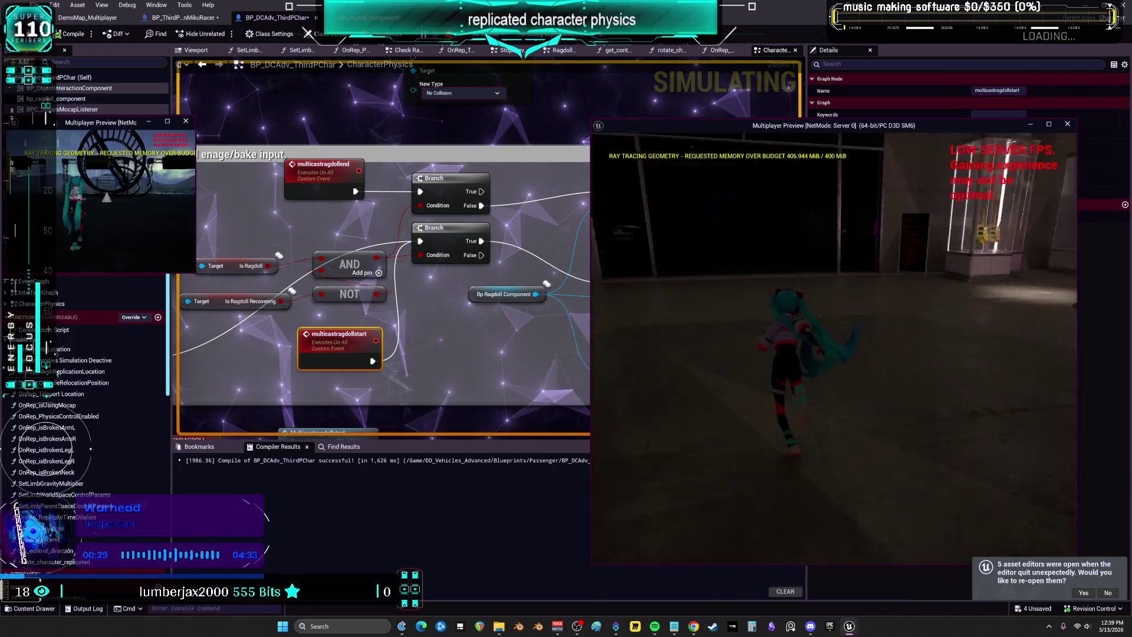
pyautogui.press('Escape')
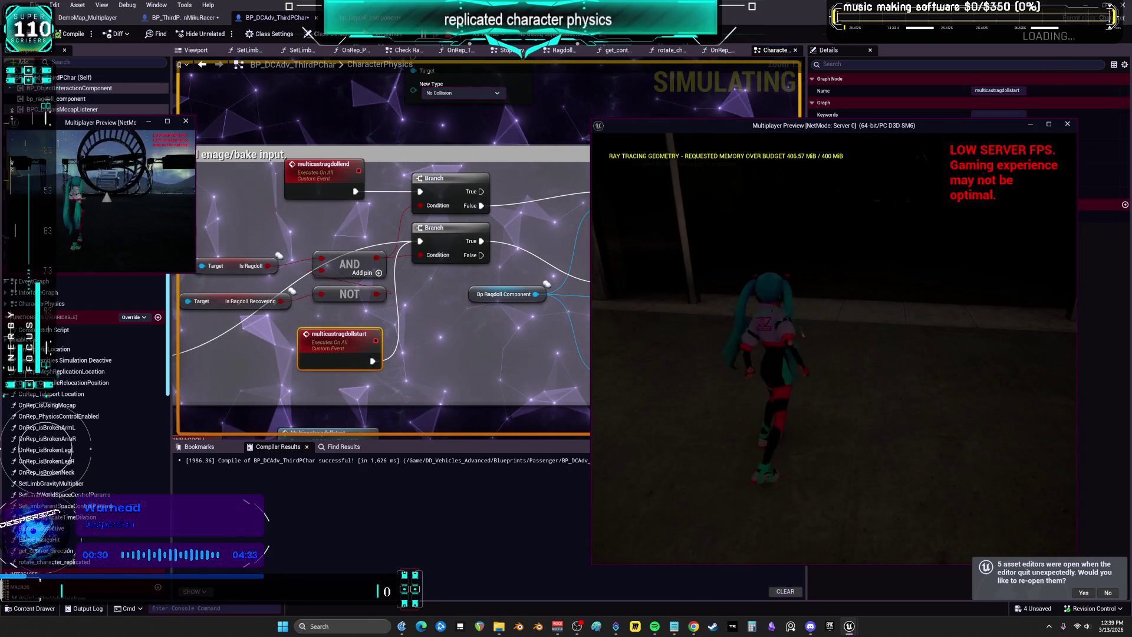
pyautogui.moveTo(482, 206); pyautogui.dragTo(482, 191)
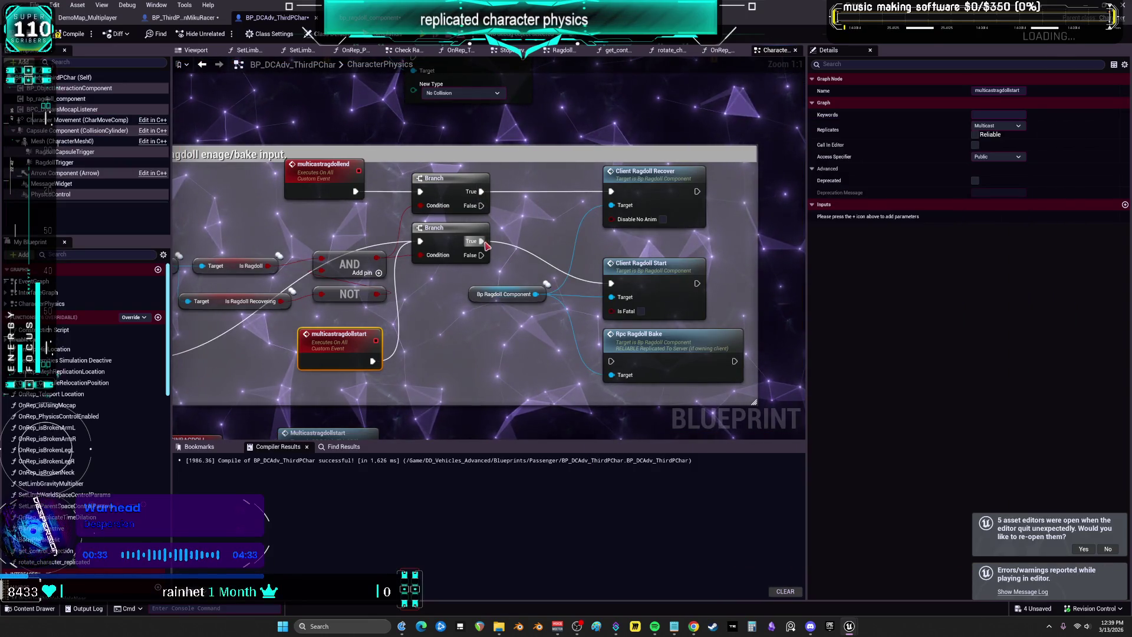
# Move the second Branch's link to False, compile, and chain Client Ragdoll Start after Set Collision Enabled
pyautogui.moveTo(481, 241); pyautogui.dragTo(482, 255)
pyautogui.click(68, 35)
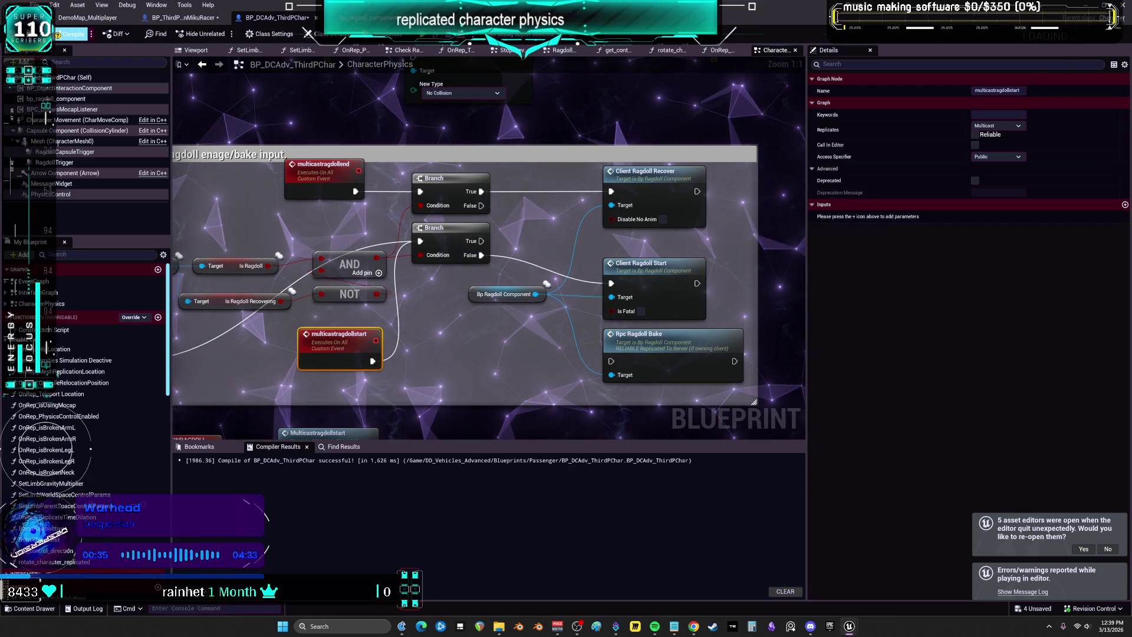
pyautogui.moveTo(522, 88); pyautogui.dragTo(592, 168)
pyautogui.moveTo(507, 239); pyautogui.dragTo(503, 192)
pyautogui.moveTo(720, 375); pyautogui.dragTo(712, 226)
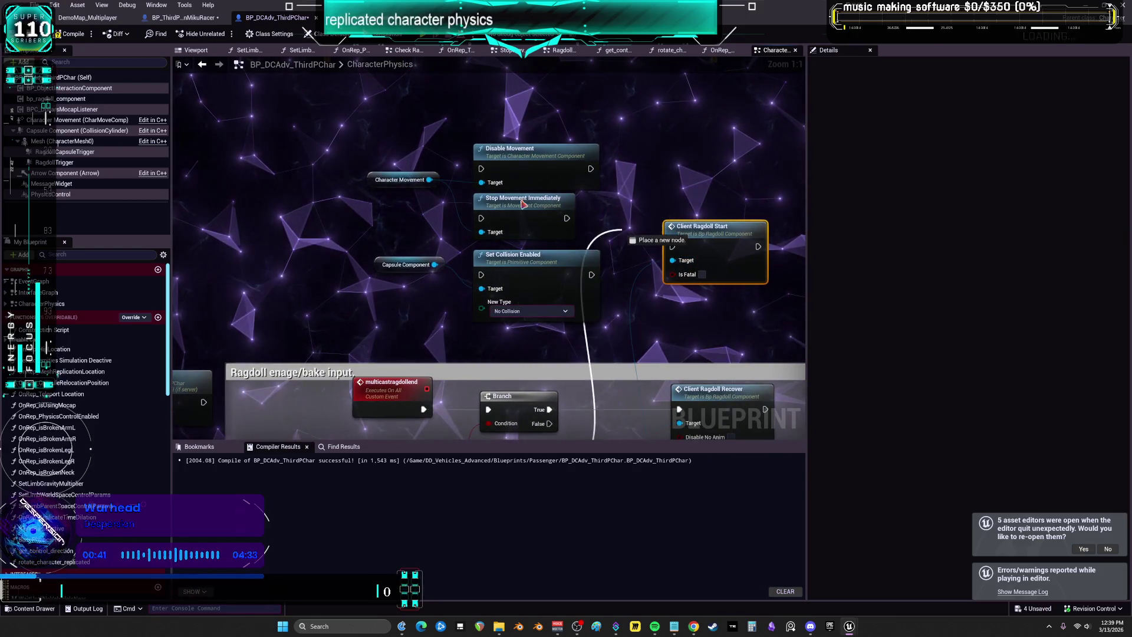
pyautogui.moveTo(523, 204); pyautogui.dragTo(482, 171)
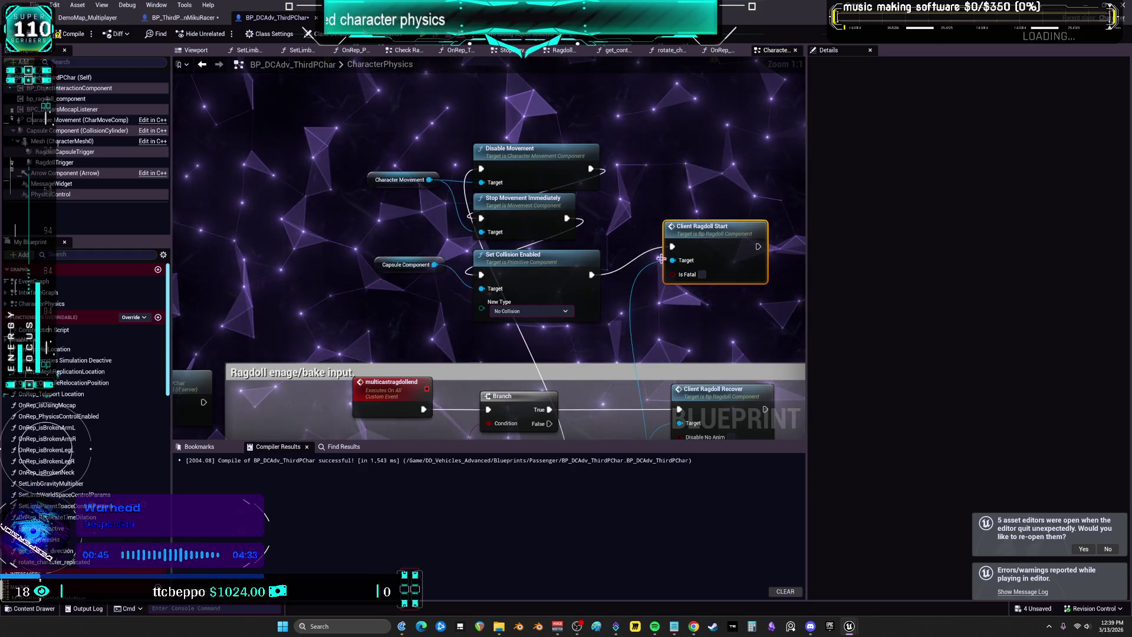
# Shift the ragdoll comment groups slightly left in the graph
pyautogui.scroll(-3, 590, 236)
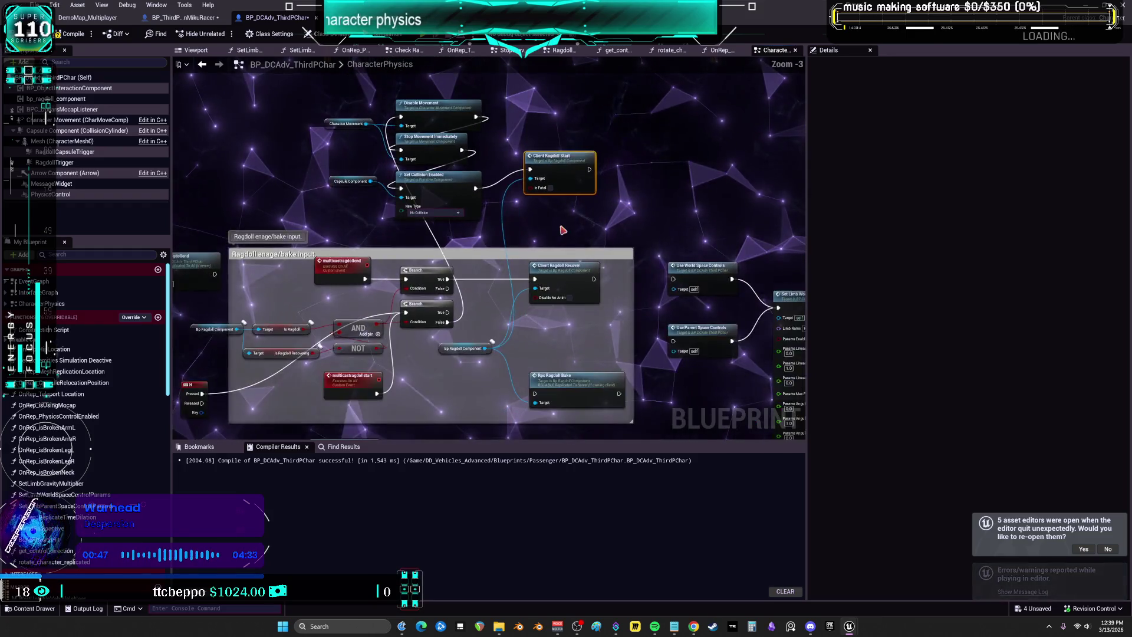
pyautogui.scroll(-5, 564, 230)
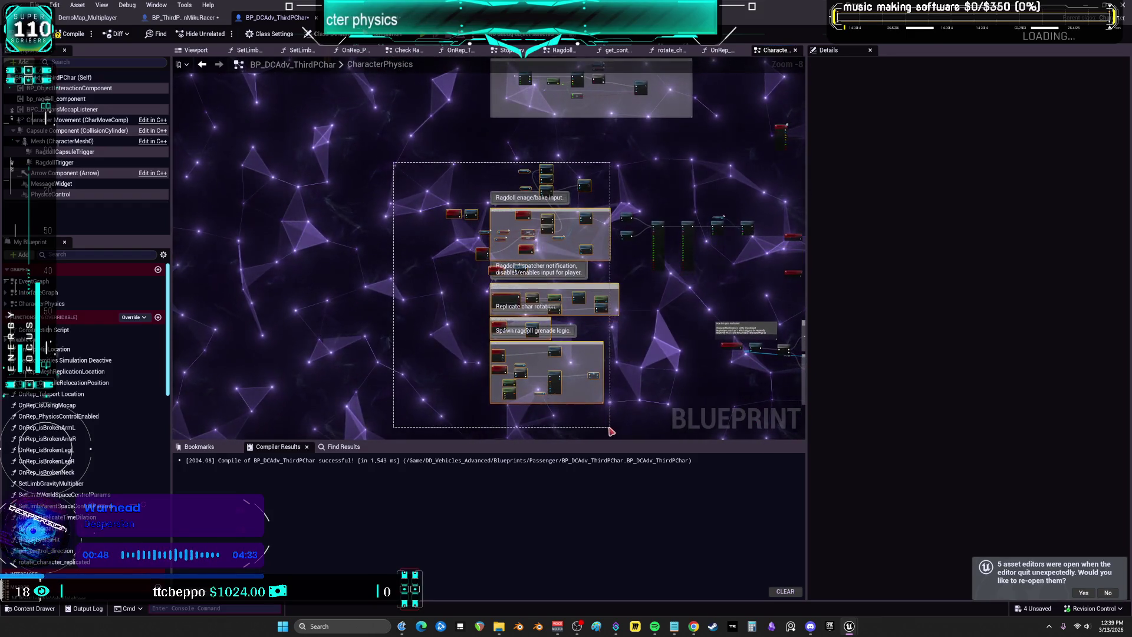
pyautogui.moveTo(602, 242); pyautogui.dragTo(588, 242)
pyautogui.scroll(4, 502, 206)
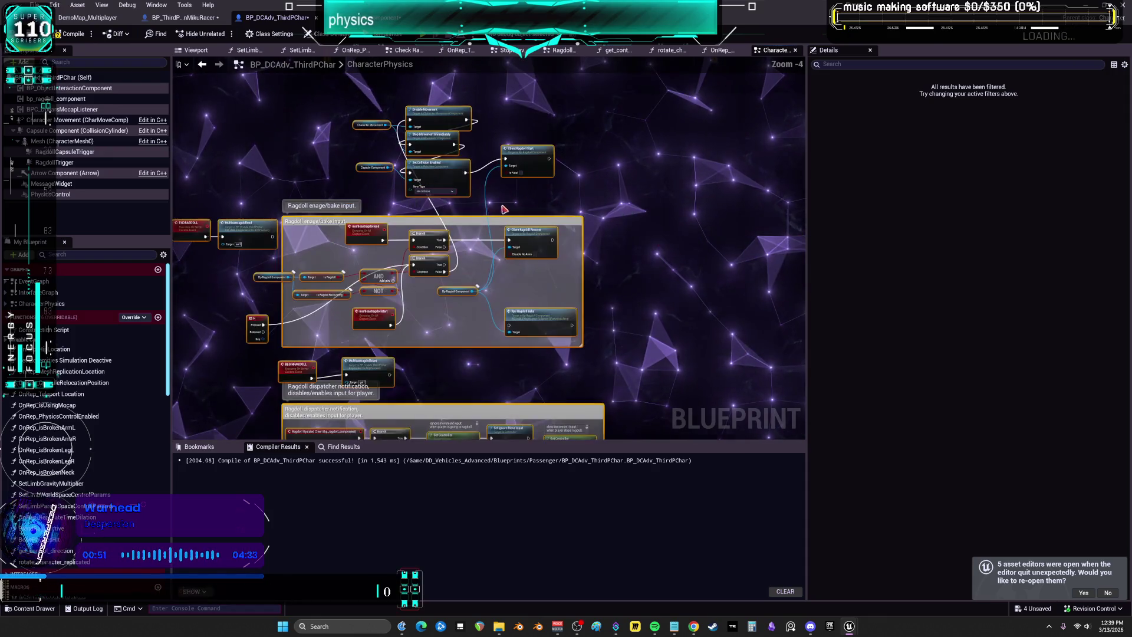
# Duplicate the Capsule Component and Set Collision Enabled pair for a Query and Physics collision node
pyautogui.click(722, 275)
pyautogui.scroll(3, 613, 239)
pyautogui.click(566, 285)
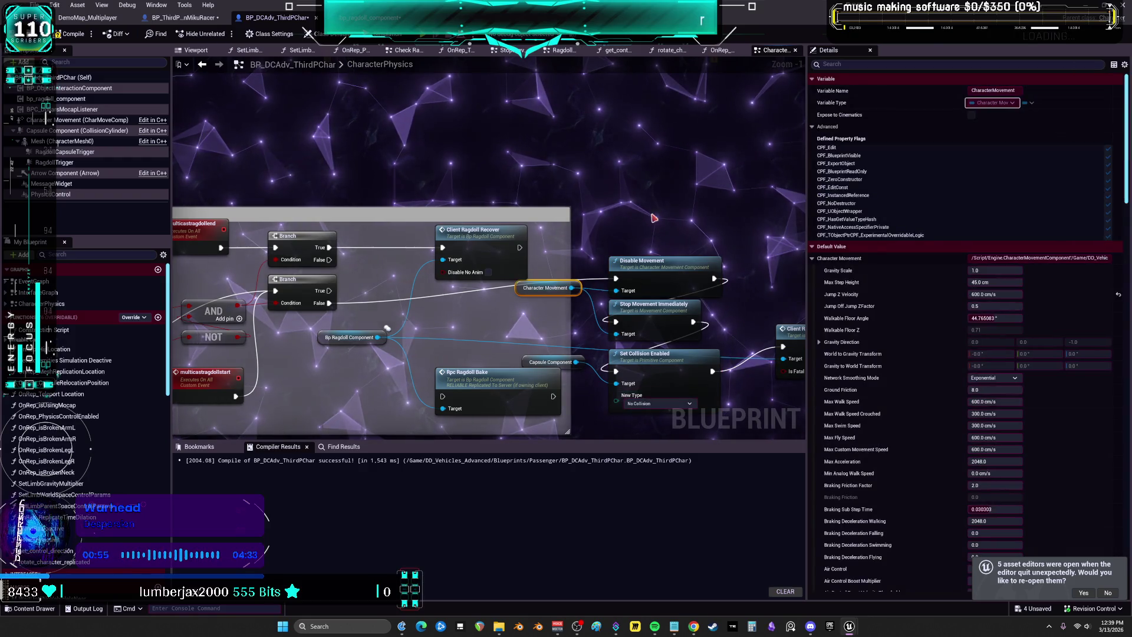
pyautogui.scroll(1, 559, 382)
pyautogui.click(637, 335)
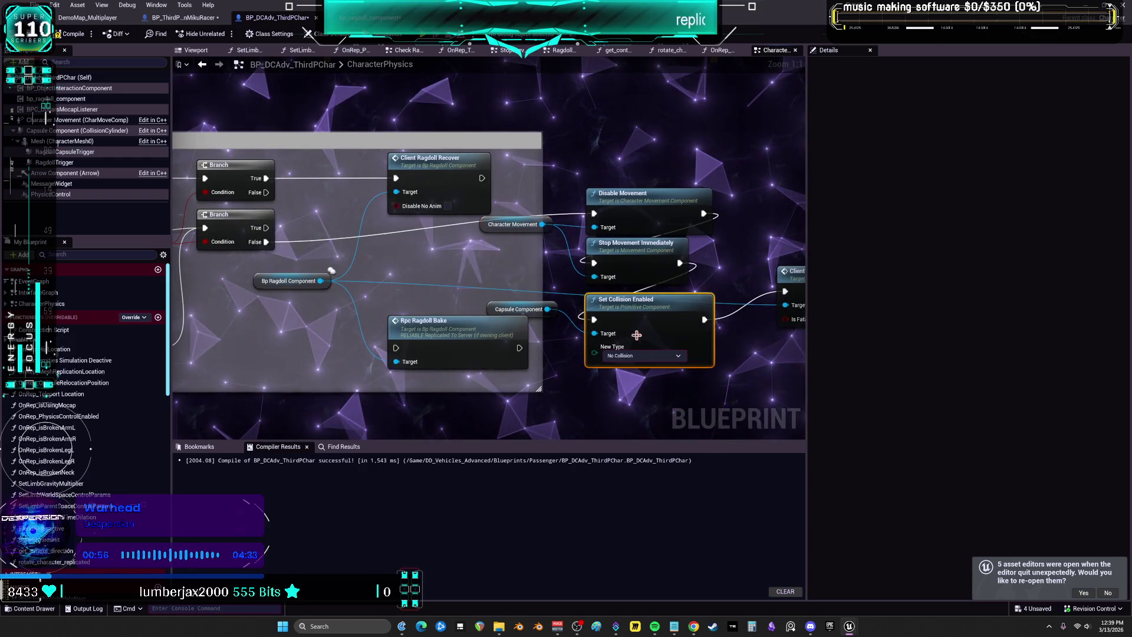
pyautogui.moveTo(557, 299); pyautogui.dragTo(551, 306)
pyautogui.hotkey('ctrl', 'x')
pyautogui.hotkey('ctrl', 'v')
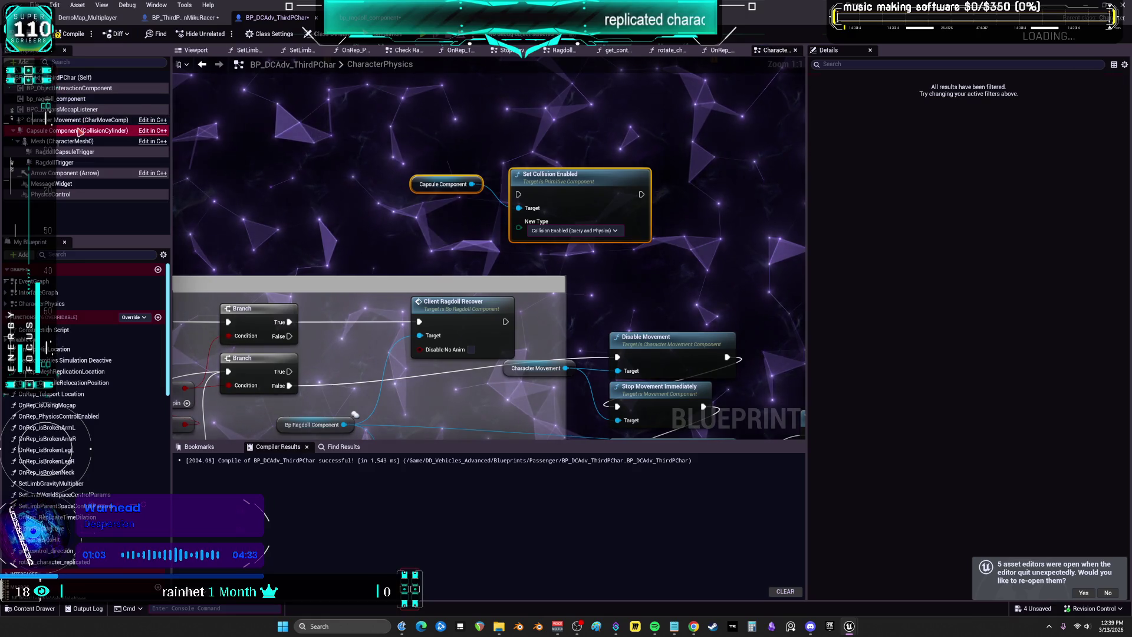
# Review the Capsule Component's Collision details, then return to the graph near Rpc Ragdoll Bake
pyautogui.click(145, 128)
pyautogui.scroll(-8, 799, 319)
pyautogui.scroll(-15, 847, 343)
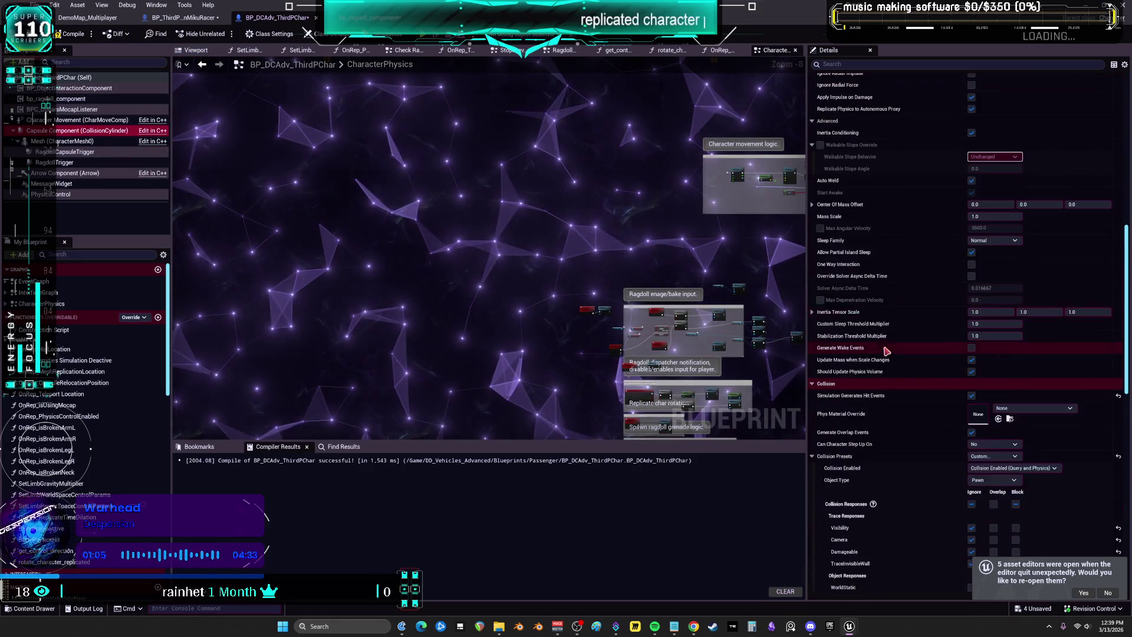
pyautogui.moveTo(627, 266); pyautogui.dragTo(460, 230)
pyautogui.scroll(8, 459, 229)
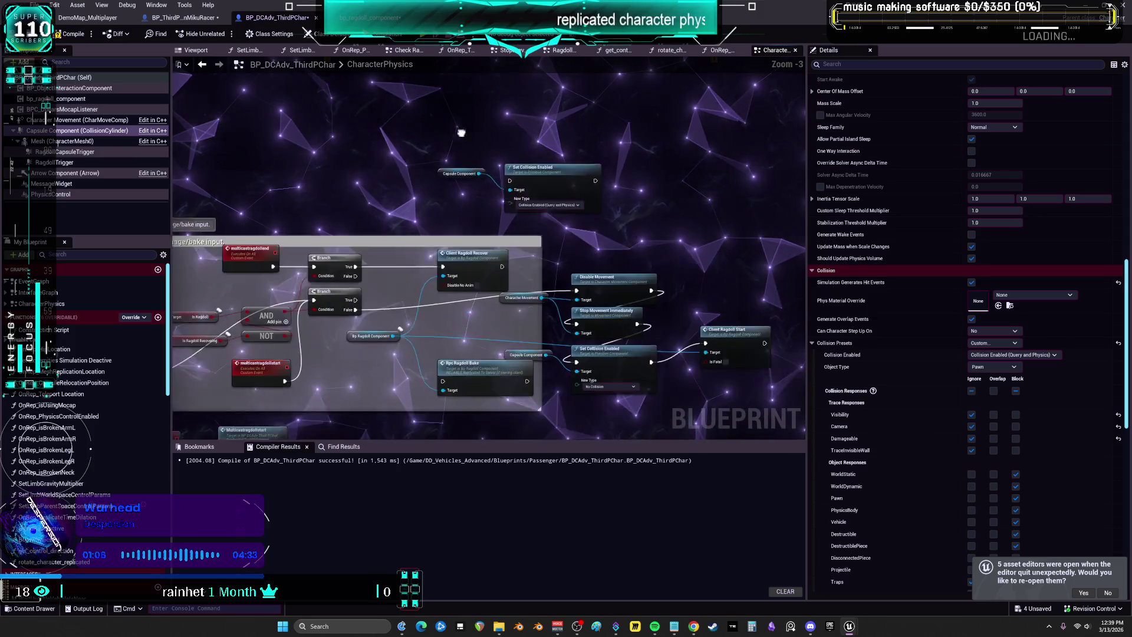
pyautogui.moveTo(700, 302); pyautogui.dragTo(670, 231)
pyautogui.moveTo(636, 333); pyautogui.dragTo(651, 437)
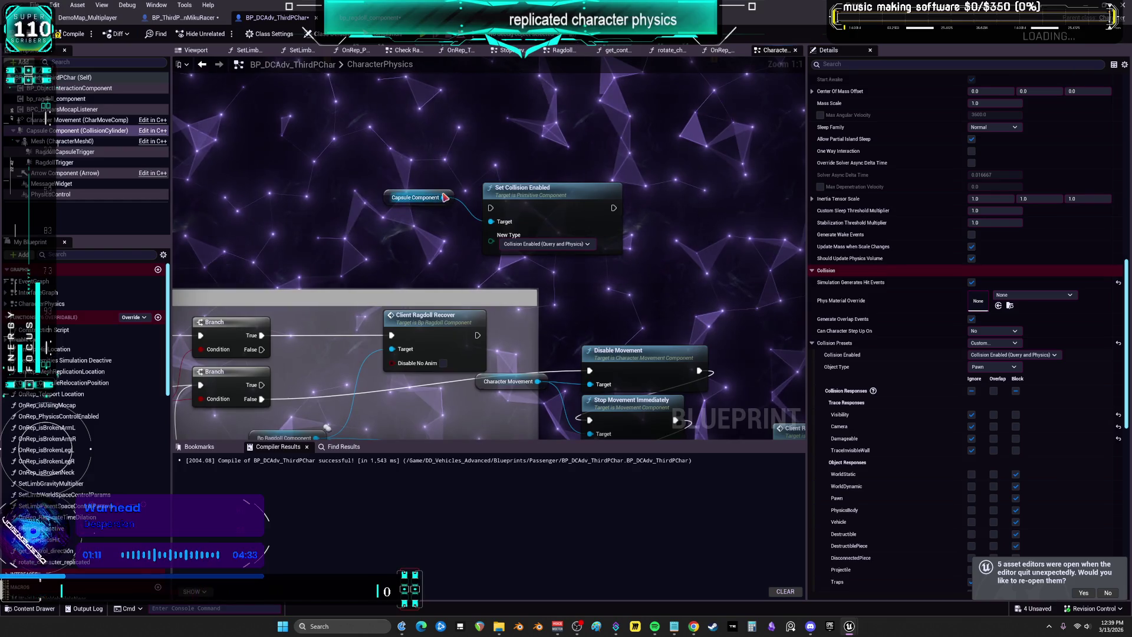
pyautogui.moveTo(444, 197); pyautogui.dragTo(544, 114)
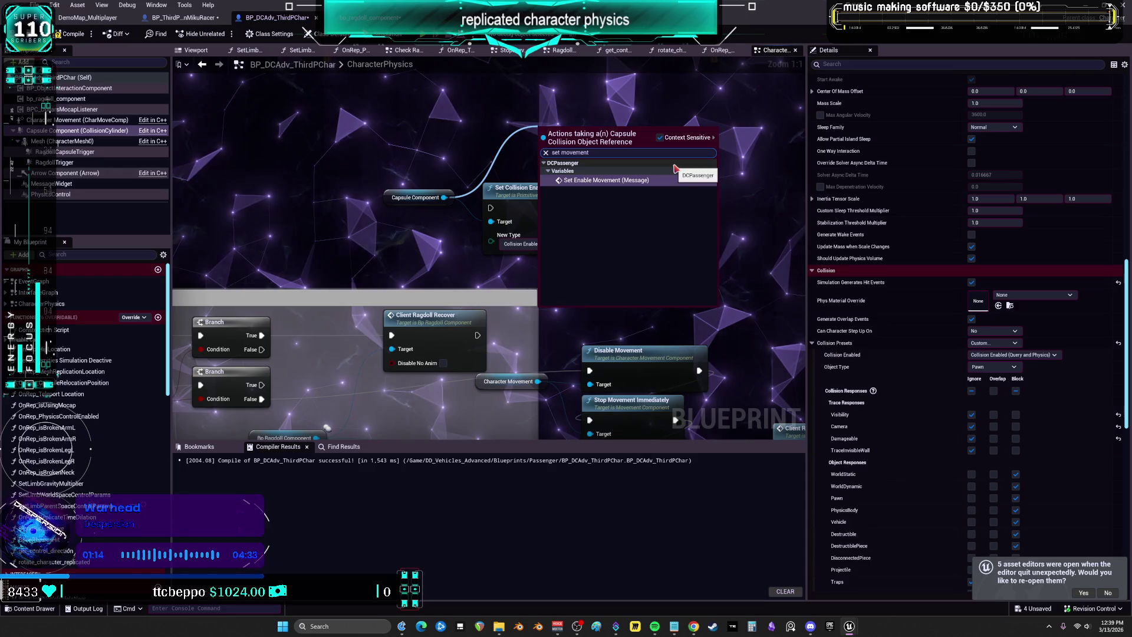
pyautogui.click(661, 139)
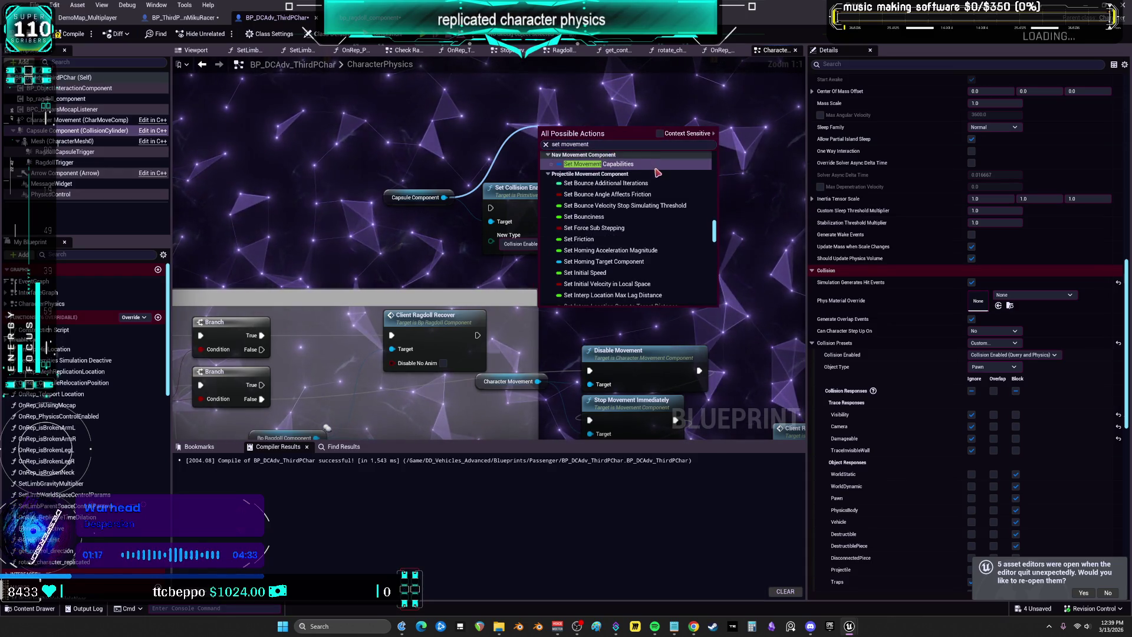
pyautogui.press('BackSpace')
pyautogui.press('BackSpace')
pyautogui.press('BackSpace')
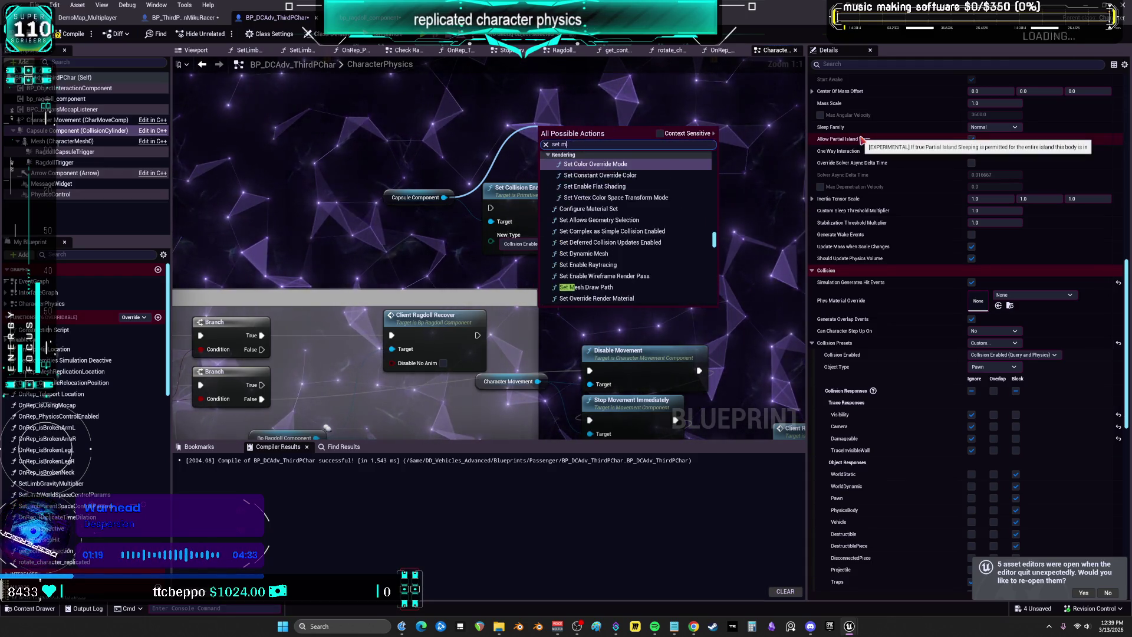
pyautogui.click(660, 137)
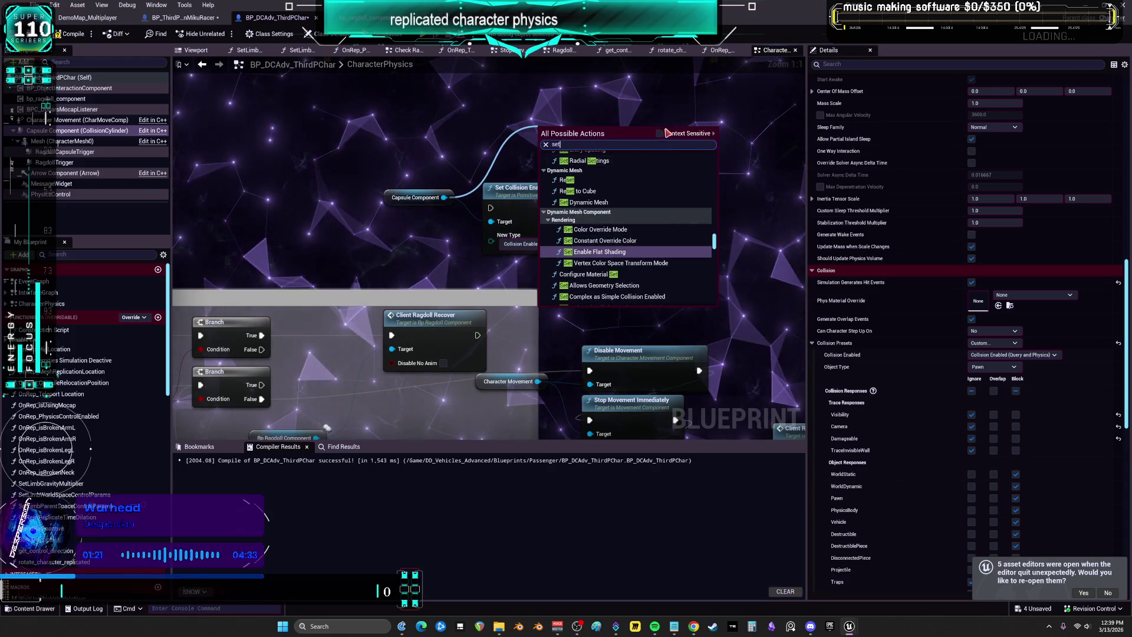
pyautogui.scroll(5, 714, 160)
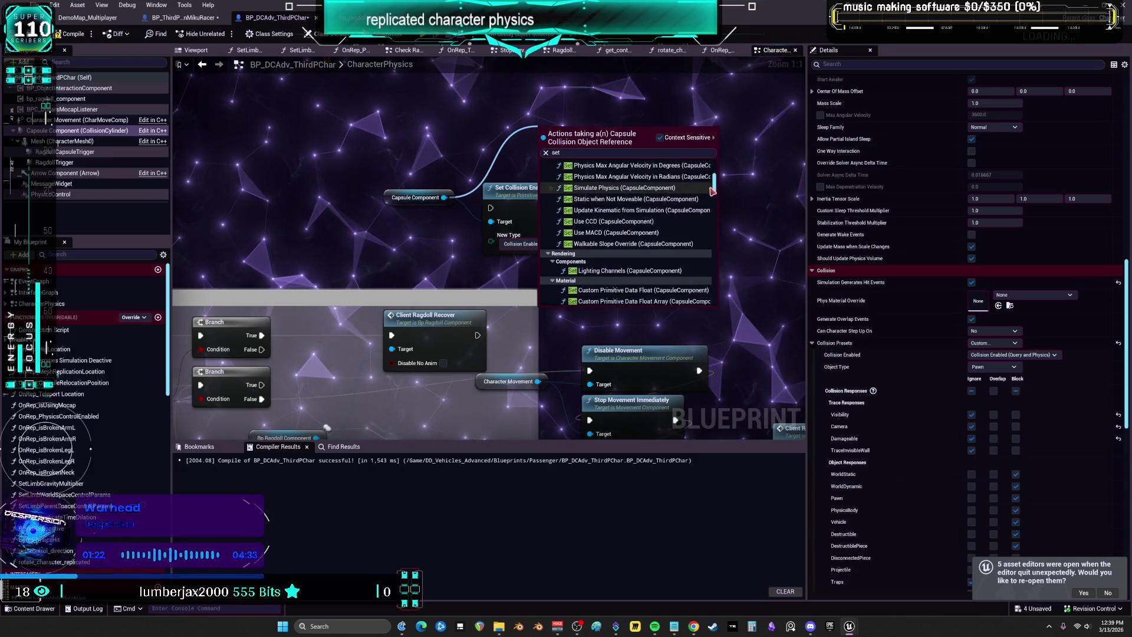
pyautogui.scroll(-5, 659, 185)
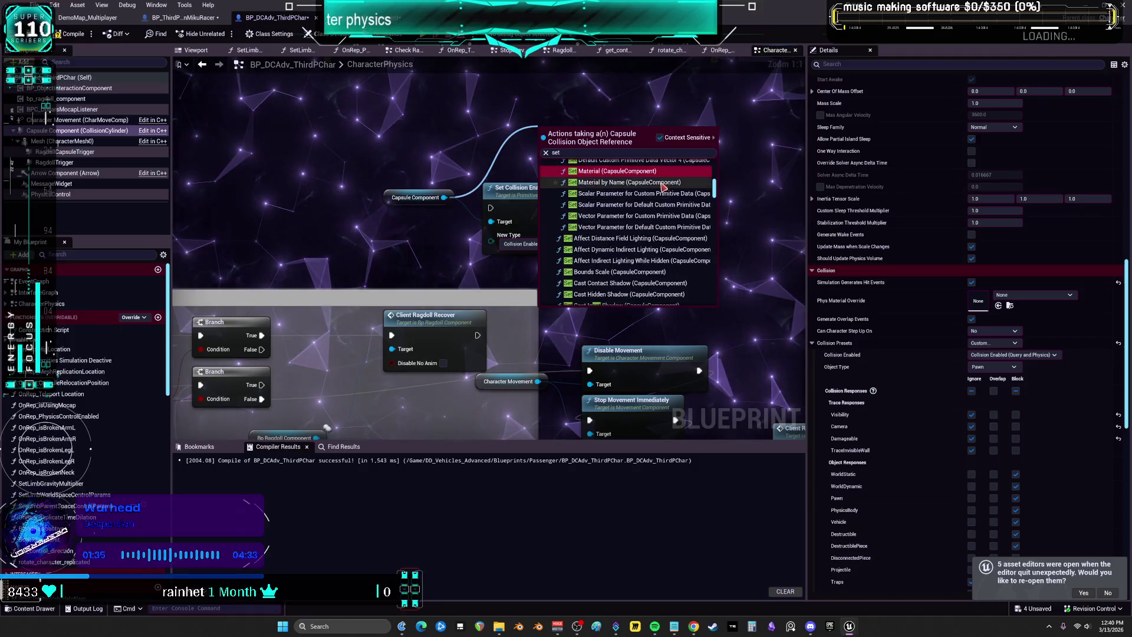
pyautogui.scroll(-6, 659, 184)
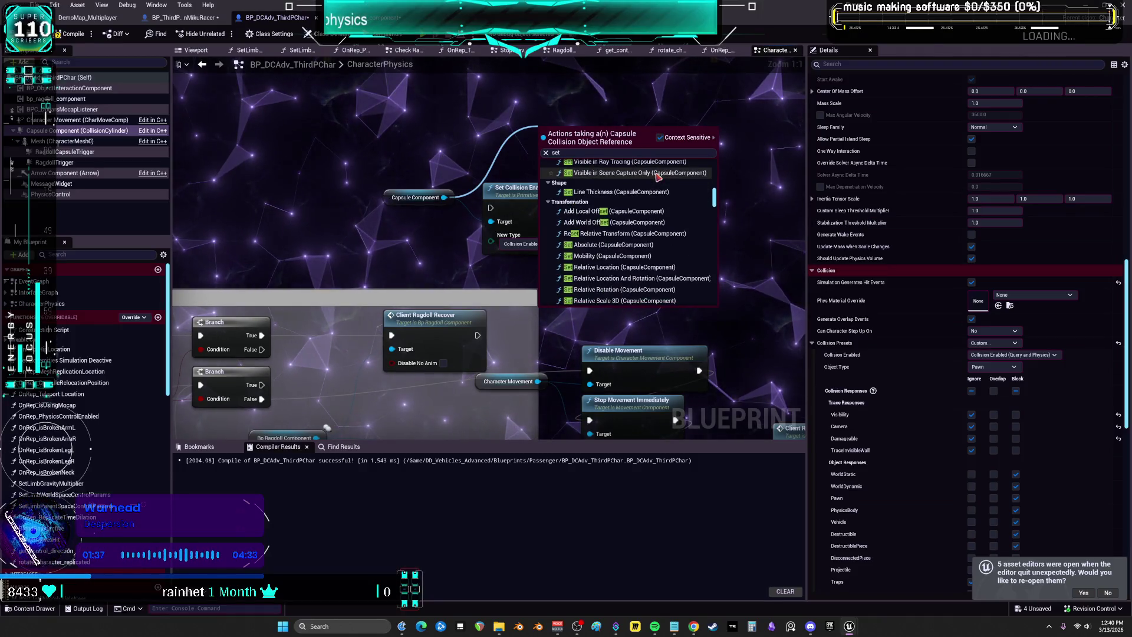
pyautogui.scroll(-3, 658, 170)
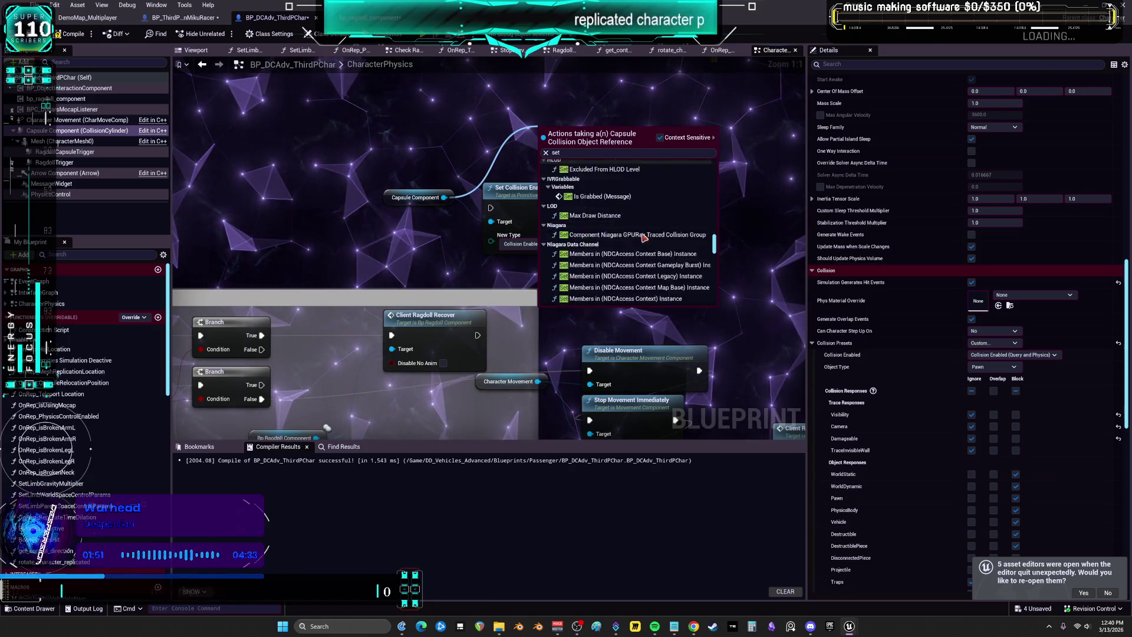
pyautogui.scroll(-1, 645, 241)
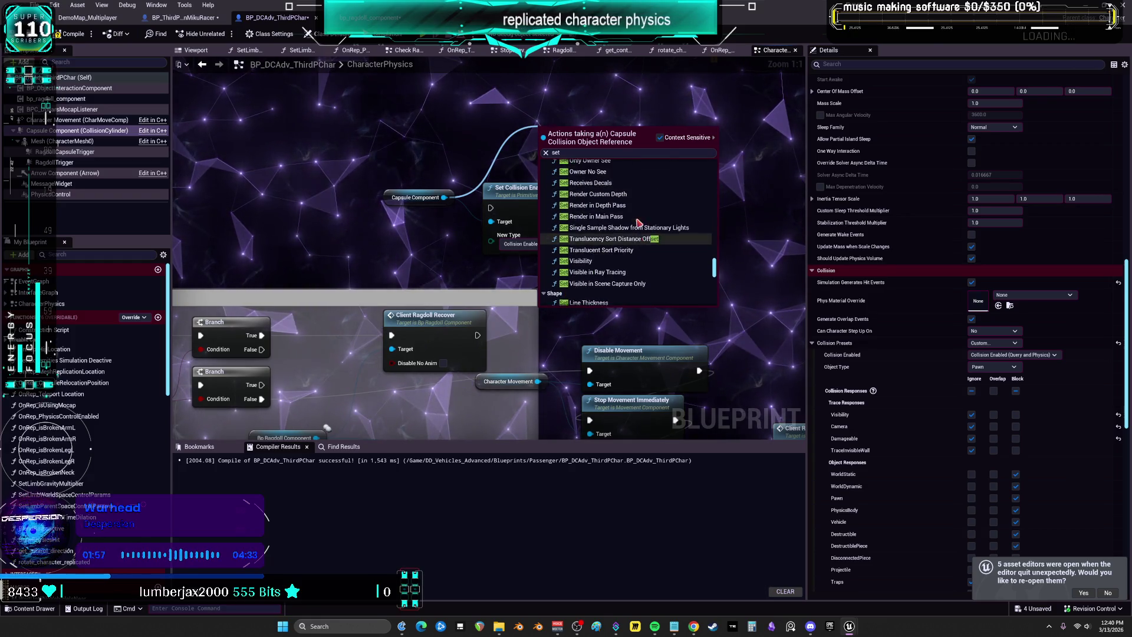
pyautogui.scroll(3, 646, 213)
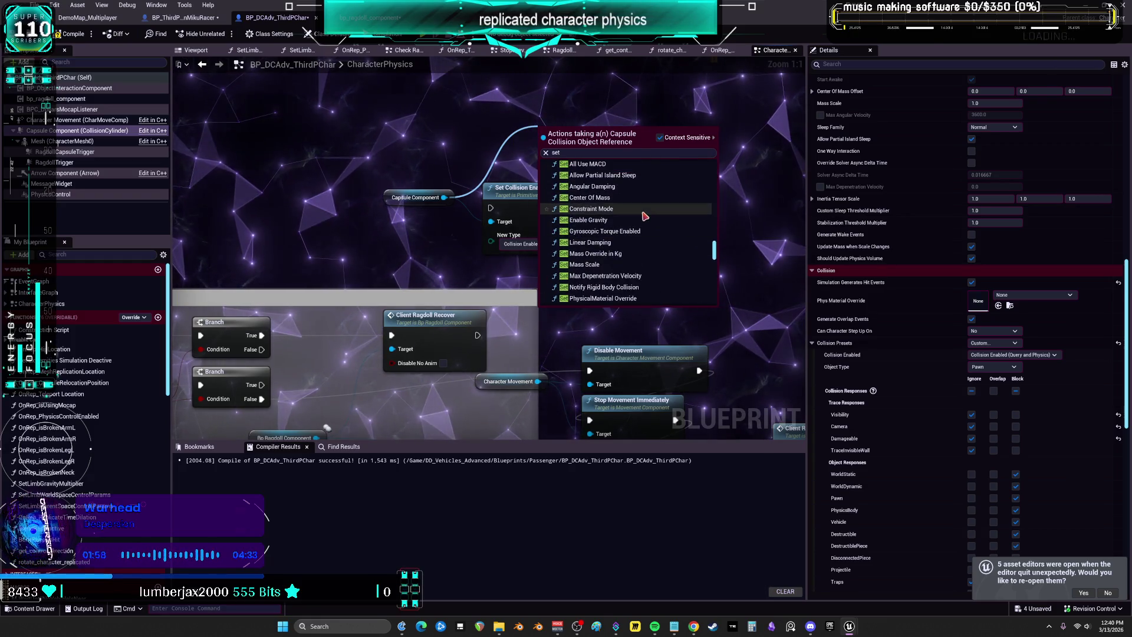
pyautogui.scroll(3, 645, 216)
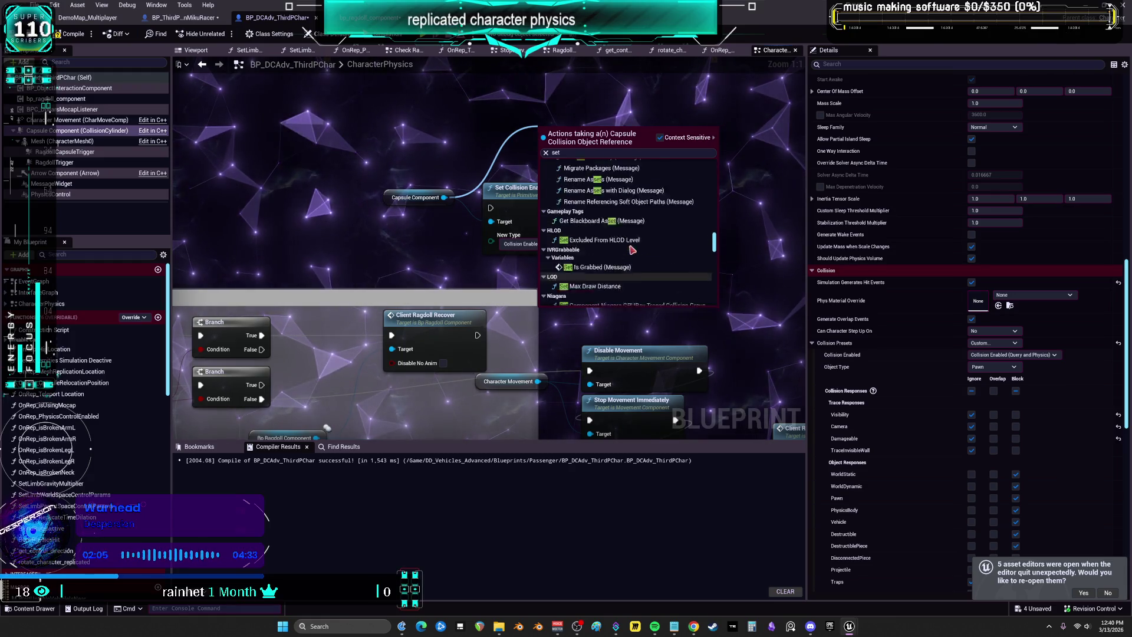
pyautogui.scroll(1, 632, 247)
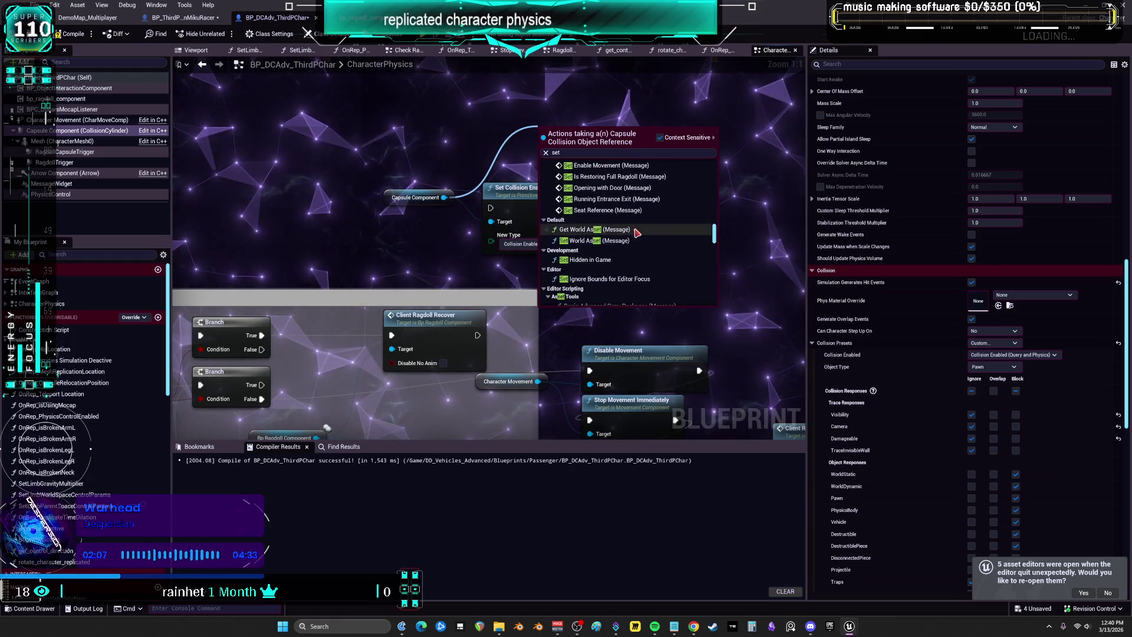
pyautogui.click(383, 232)
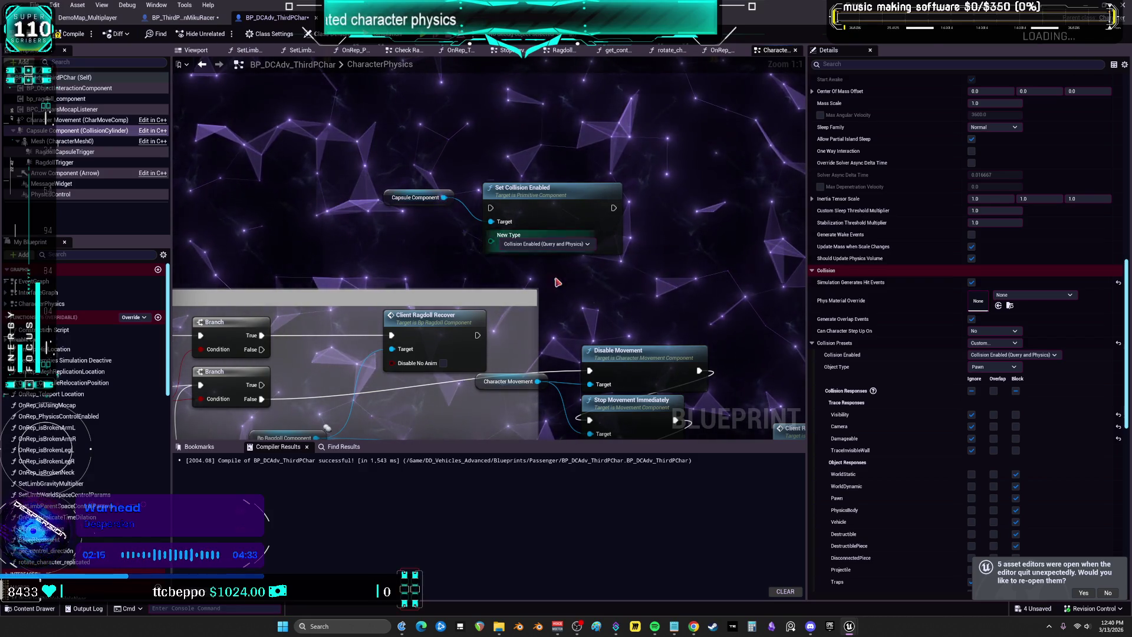
# Paste a second Character Movement reference and add a Set Movement Mode node set to Falling
pyautogui.click(490, 342)
pyautogui.hotkey('ctrl', 'x')
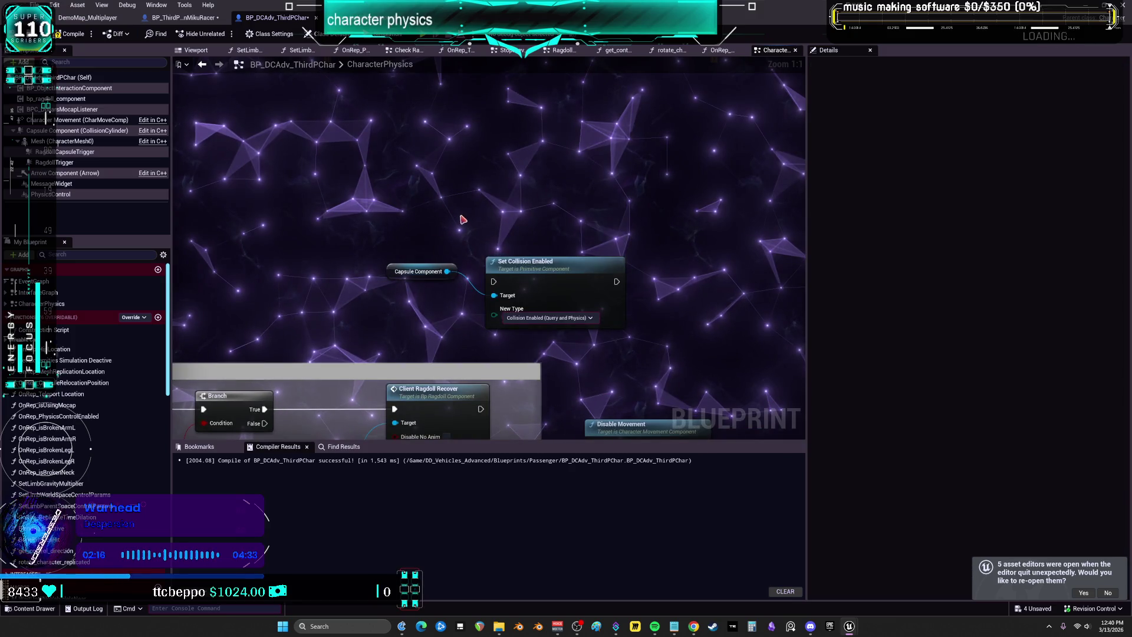
pyautogui.hotkey('ctrl', 'v')
pyautogui.moveTo(464, 193); pyautogui.dragTo(486, 201)
pyautogui.write('set move')
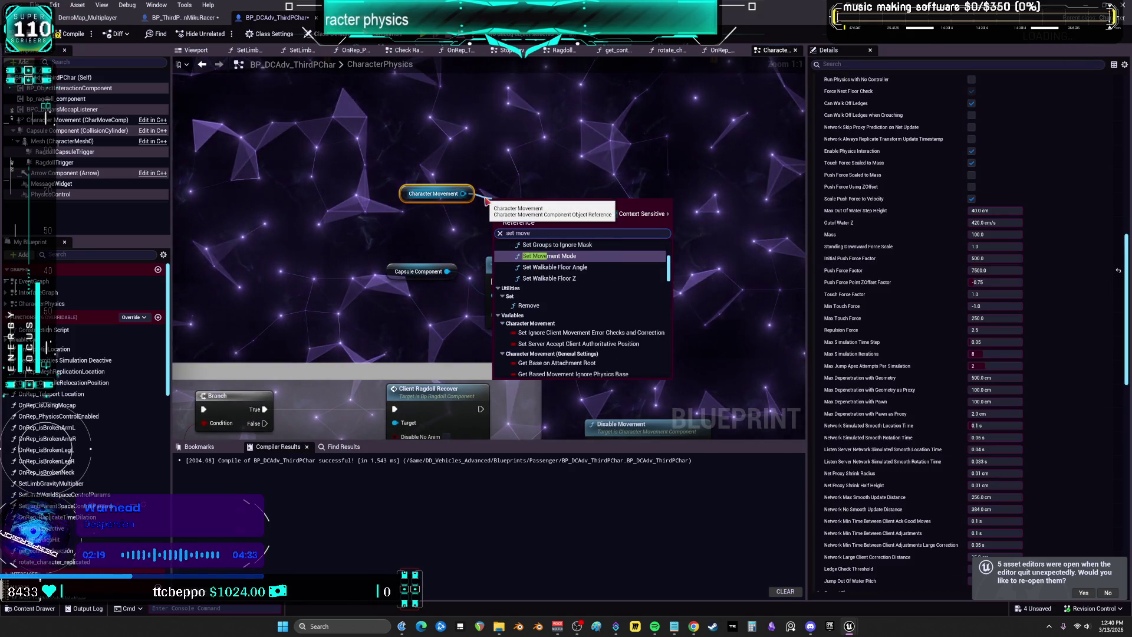
pyautogui.click(555, 267)
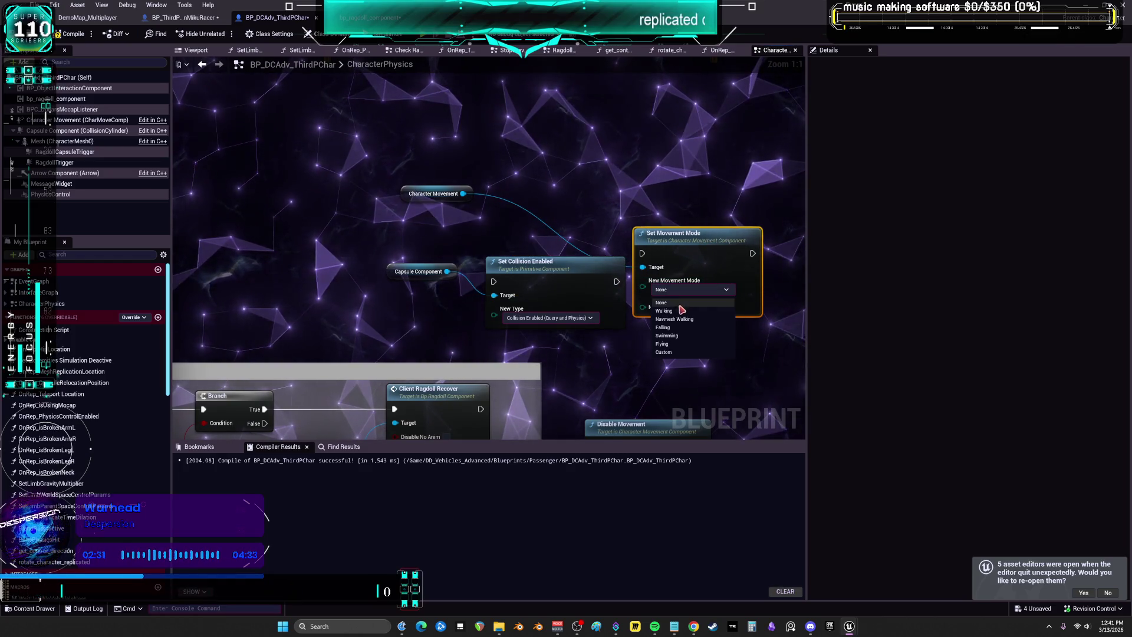
# Wire Branch True into Set Collision Enabled and Set Movement Mode into Client Ragdoll Recover
pyautogui.moveTo(622, 287); pyautogui.dragTo(607, 258)
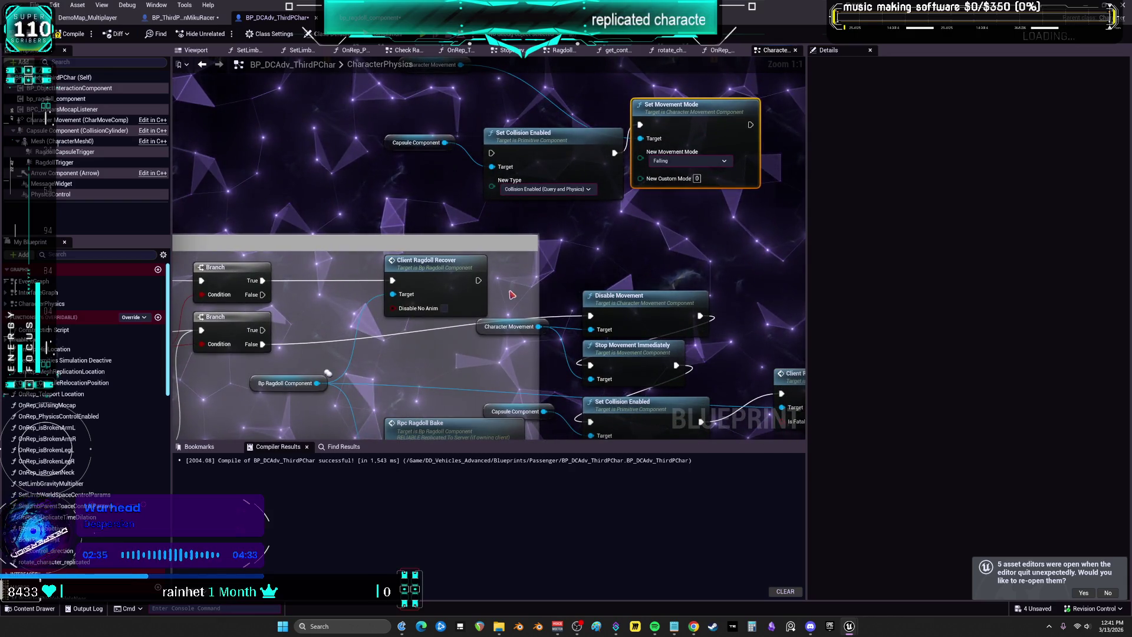
pyautogui.moveTo(359, 297)
pyautogui.mouseDown()
pyautogui.moveTo(389, 294)
pyautogui.moveTo(238, 289)
pyautogui.moveTo(350, 284)
pyautogui.mouseUp()
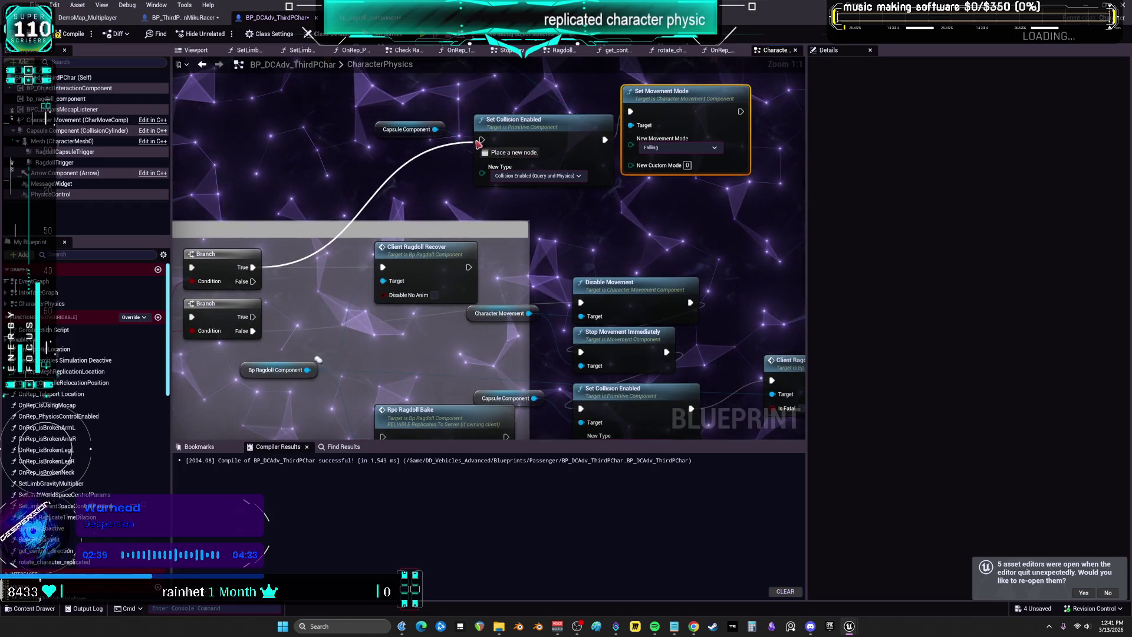
pyautogui.moveTo(483, 142); pyautogui.dragTo(482, 141)
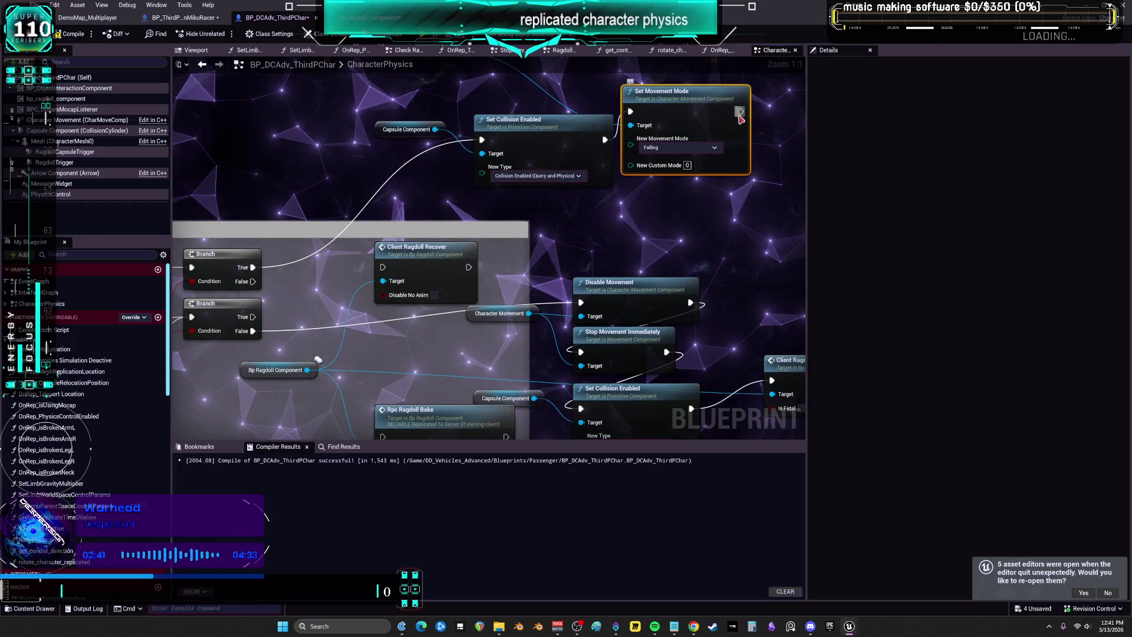
pyautogui.moveTo(388, 268); pyautogui.dragTo(388, 268)
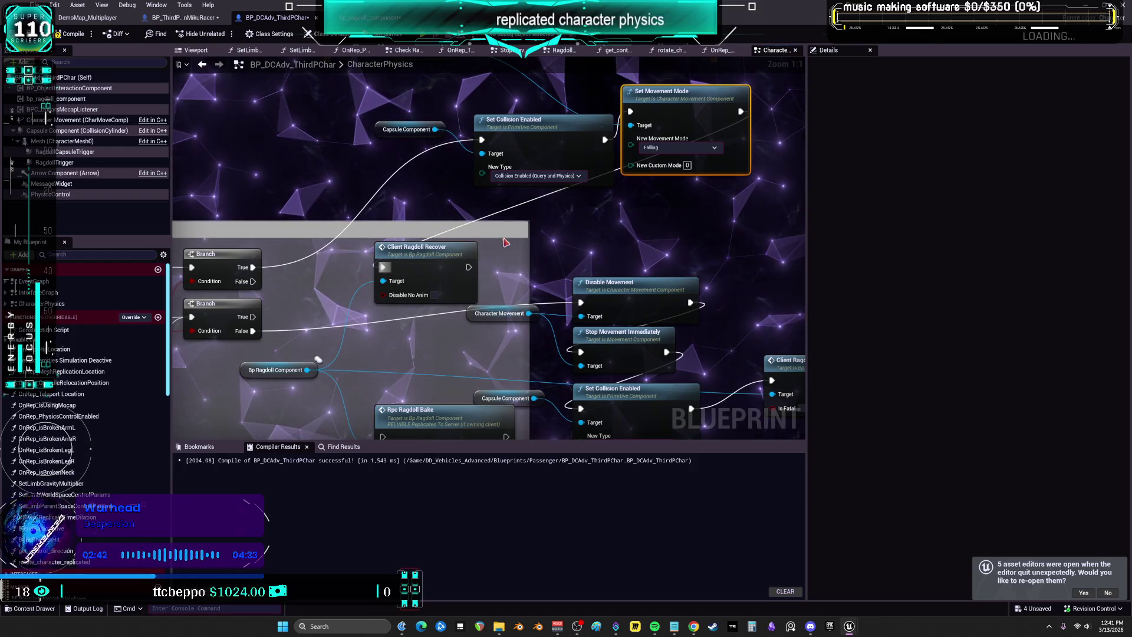
pyautogui.moveTo(413, 172); pyautogui.dragTo(369, 289)
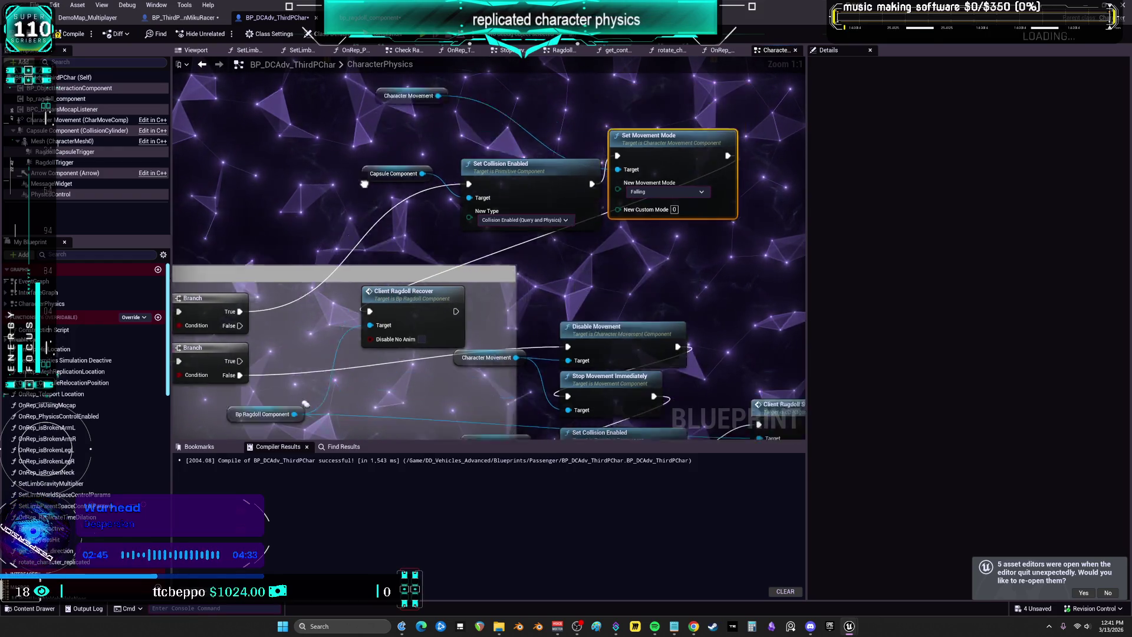
pyautogui.hotkey('ctrl', 'v')
pyautogui.scroll(5, 938, 220)
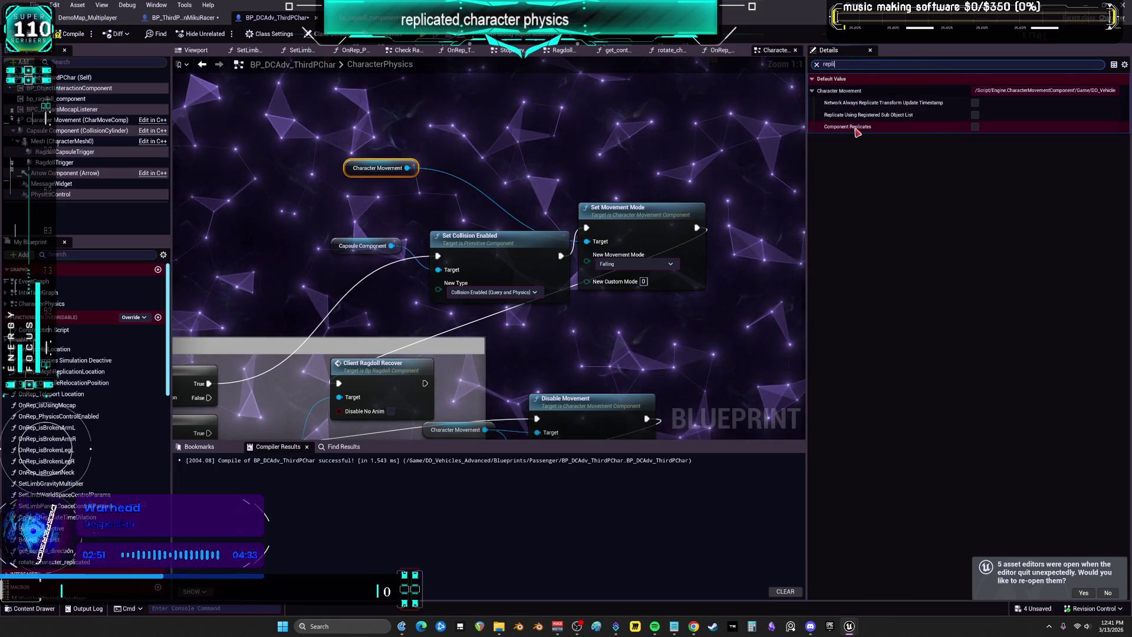
# Tick Component Replicates on Character Movement and launch a multiplayer Play In Editor test
pyautogui.moveTo(856, 131)
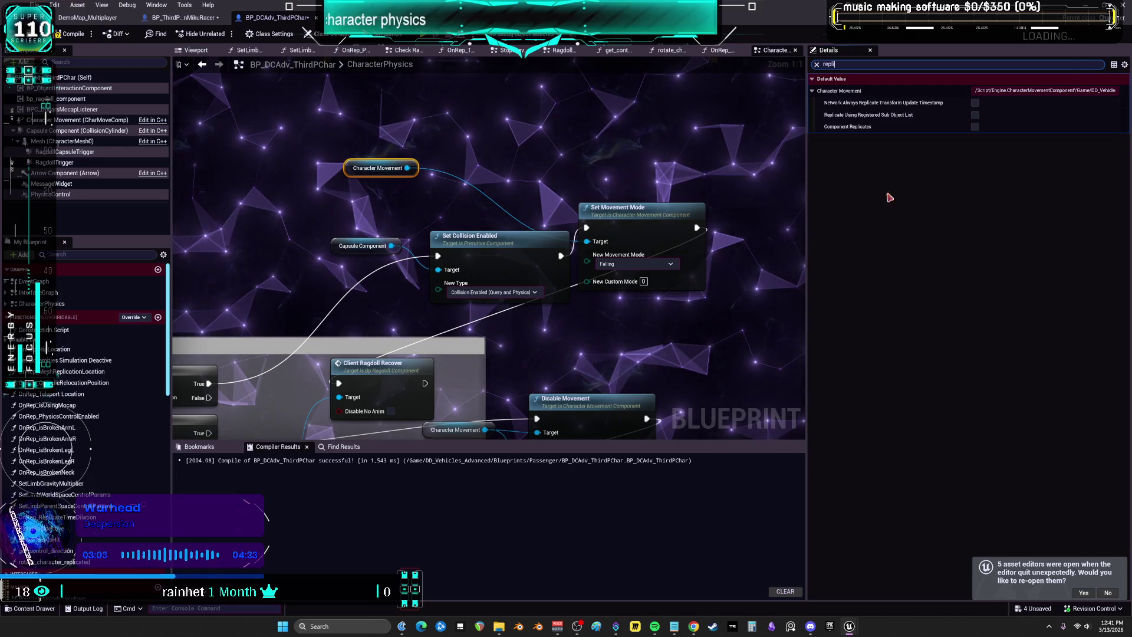
pyautogui.click(975, 126)
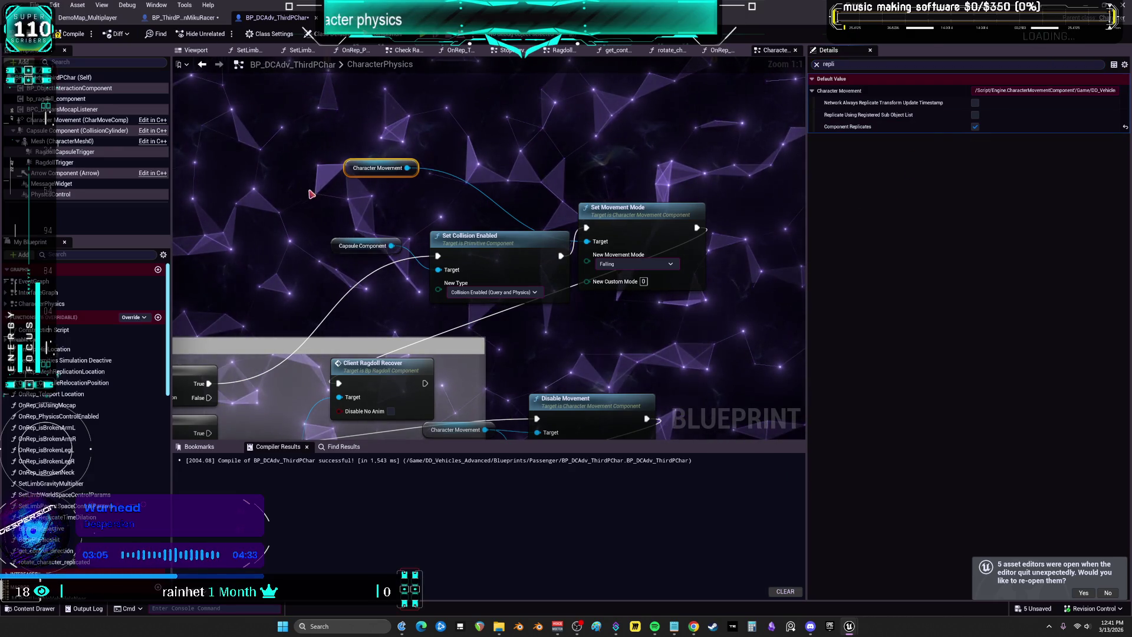
pyautogui.click(362, 246)
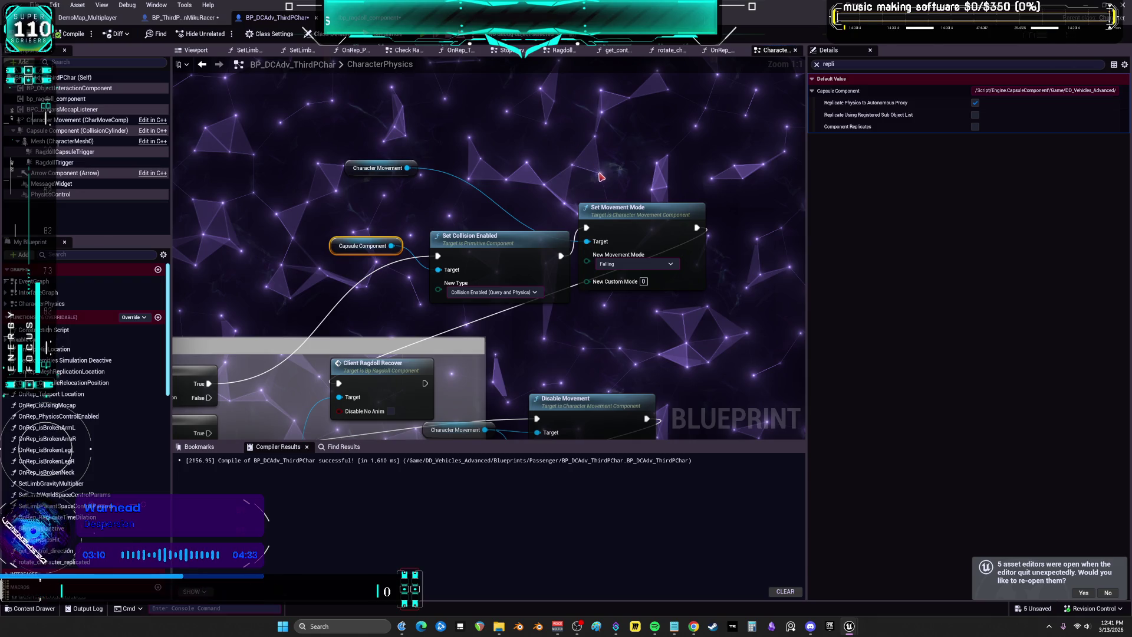
pyautogui.hotkey('alt', 'p')
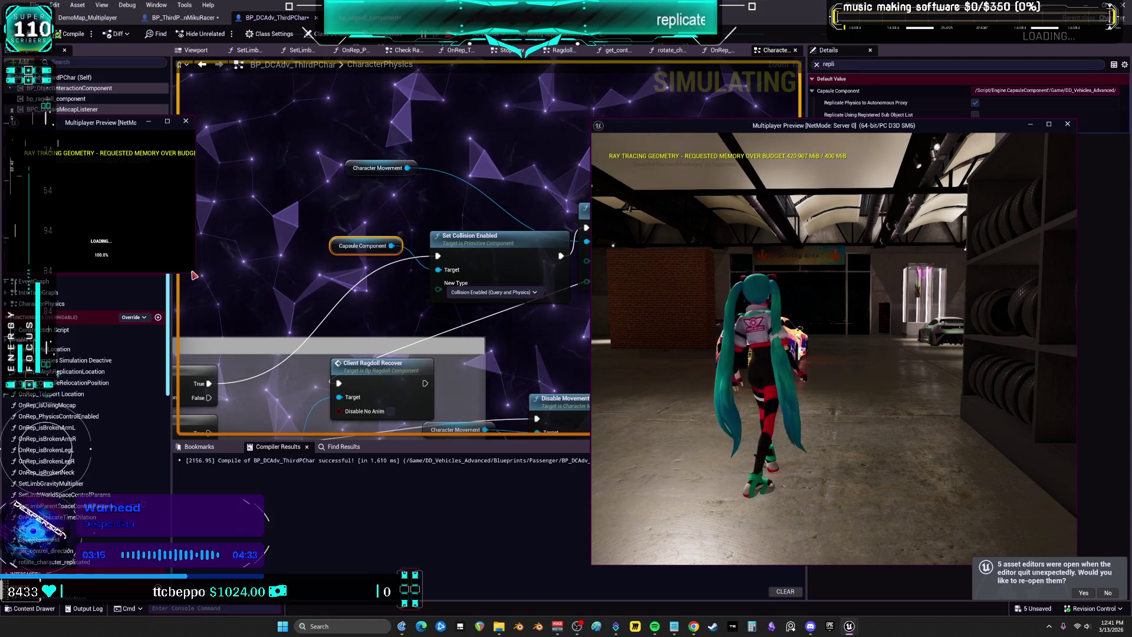
# Enlarge the Client 1 preview, try the ragdoll character, then stop Play In Editor
pyautogui.moveTo(198, 277)
pyautogui.mouseDown()
pyautogui.moveTo(454, 330)
pyautogui.moveTo(418, 472)
pyautogui.moveTo(472, 506)
pyautogui.mouseUp()
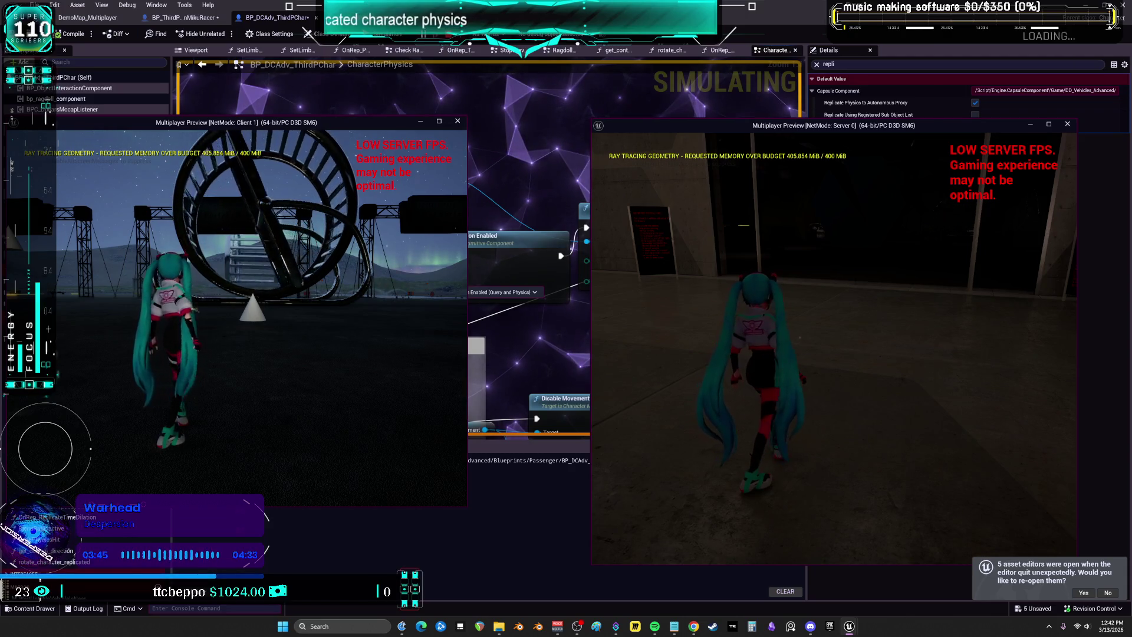
pyautogui.press('Escape')
pyautogui.scroll(2, 598, 195)
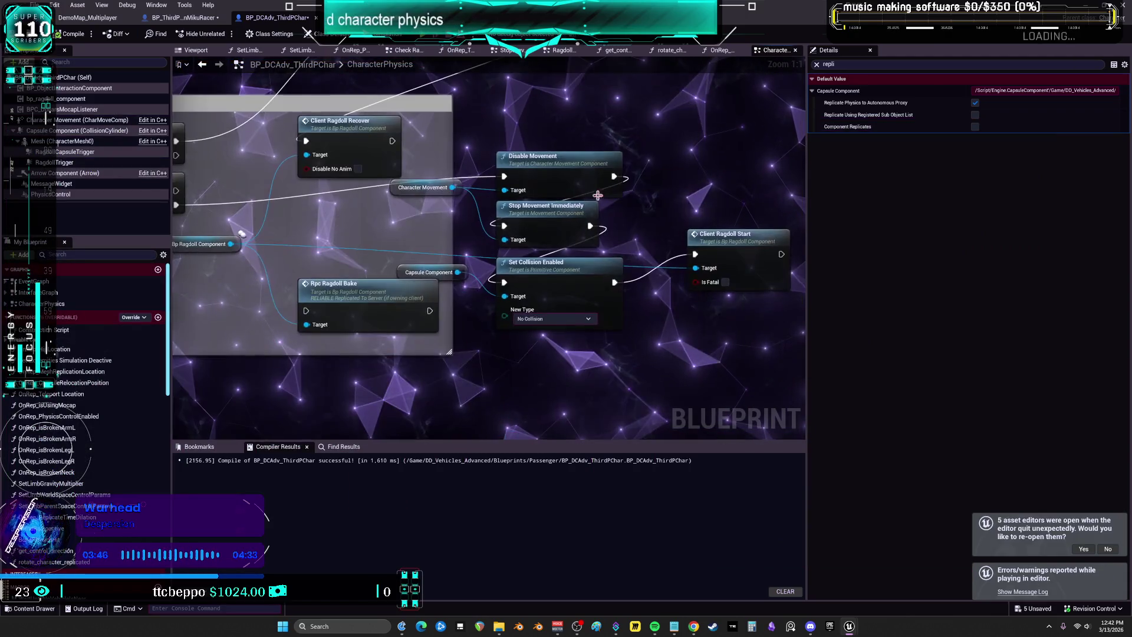
# Connect Disable Movement's exec output to the No Collision Set Collision Enabled node and recompile
pyautogui.moveTo(614, 176)
pyautogui.mouseDown()
pyautogui.moveTo(561, 179)
pyautogui.moveTo(507, 284)
pyautogui.mouseUp()
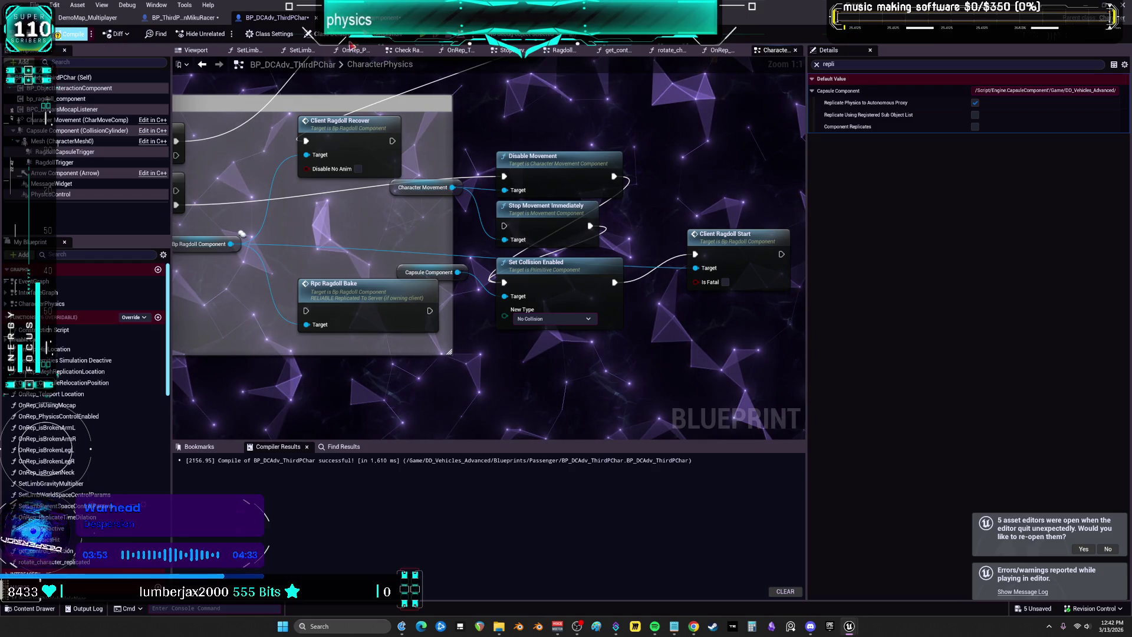
pyautogui.click(72, 34)
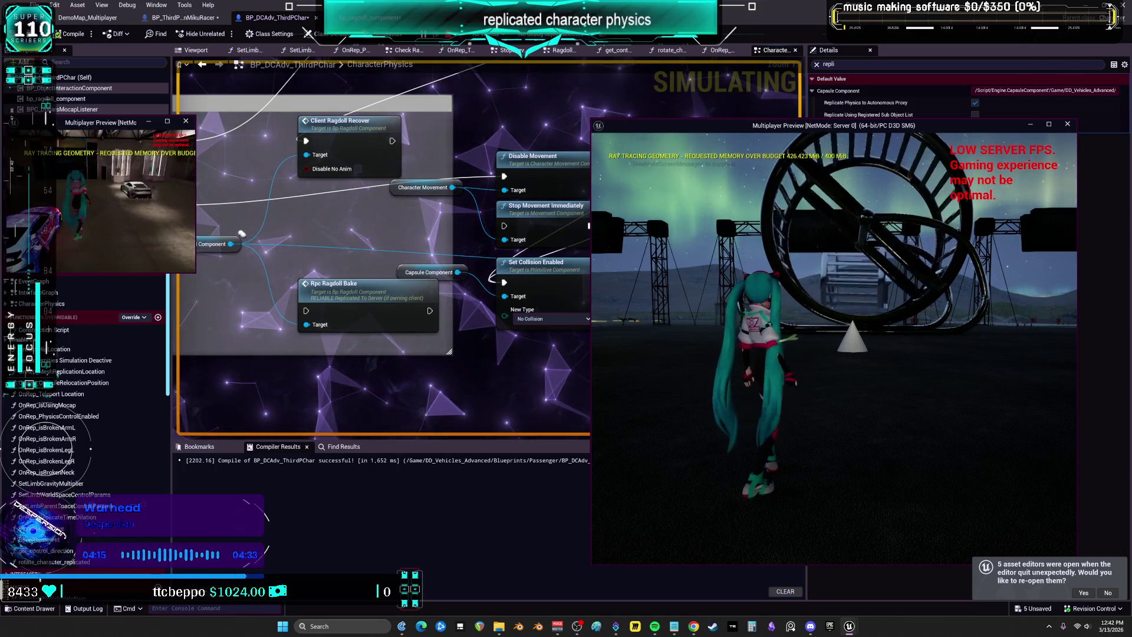
# Stop the running test, restart multiplayer Play In Editor, then stop it again
pyautogui.press('Escape')
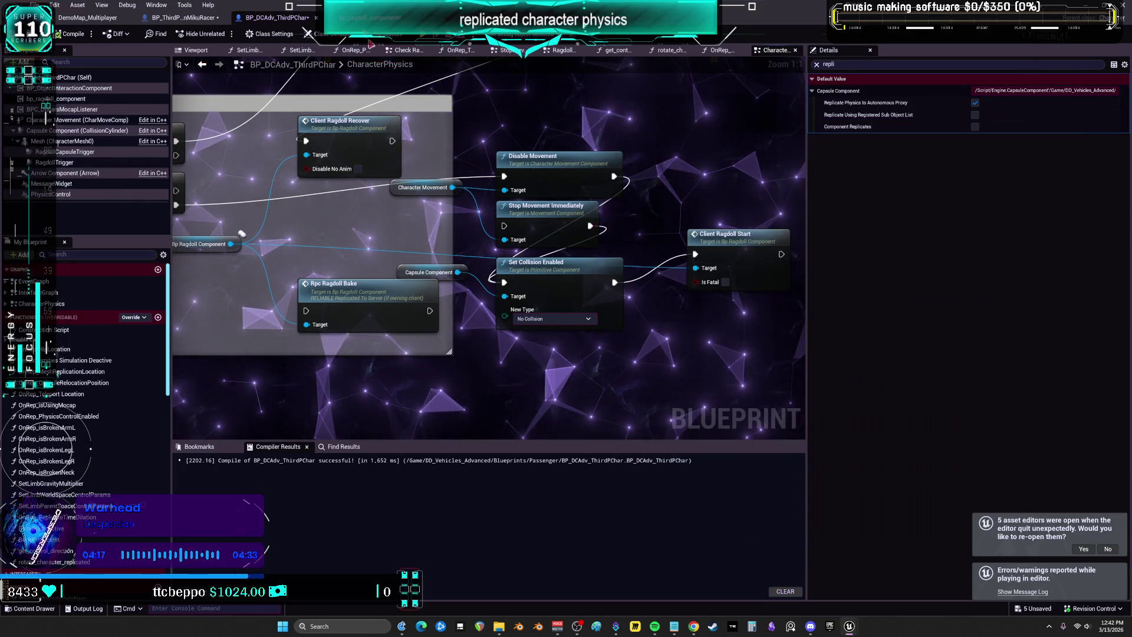
pyautogui.hotkey('alt', 'p')
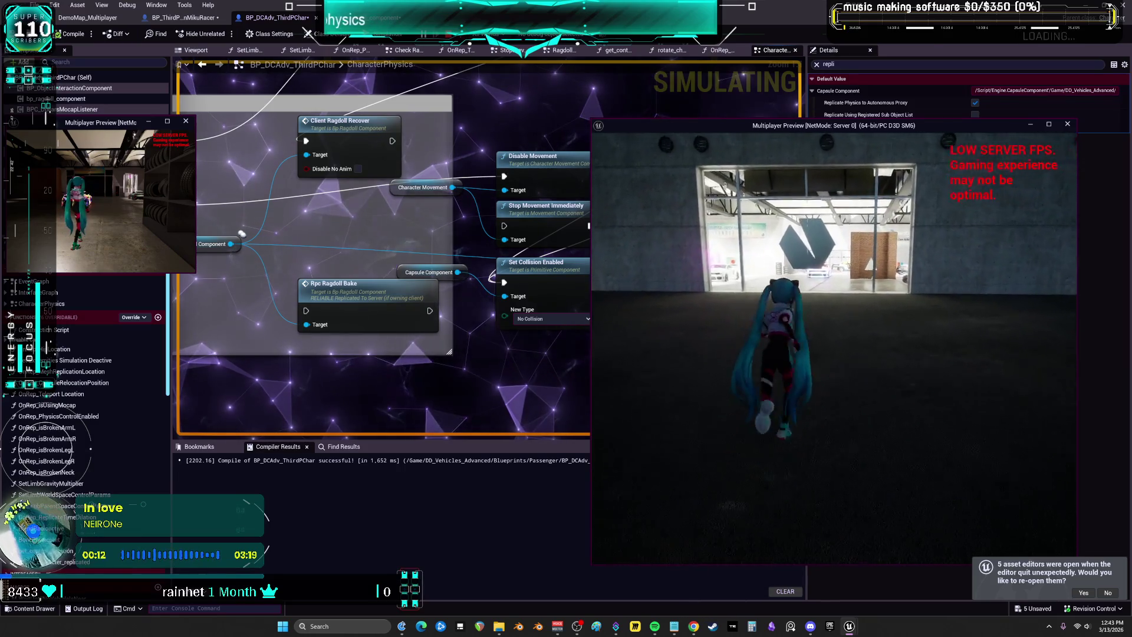
pyautogui.press('Escape')
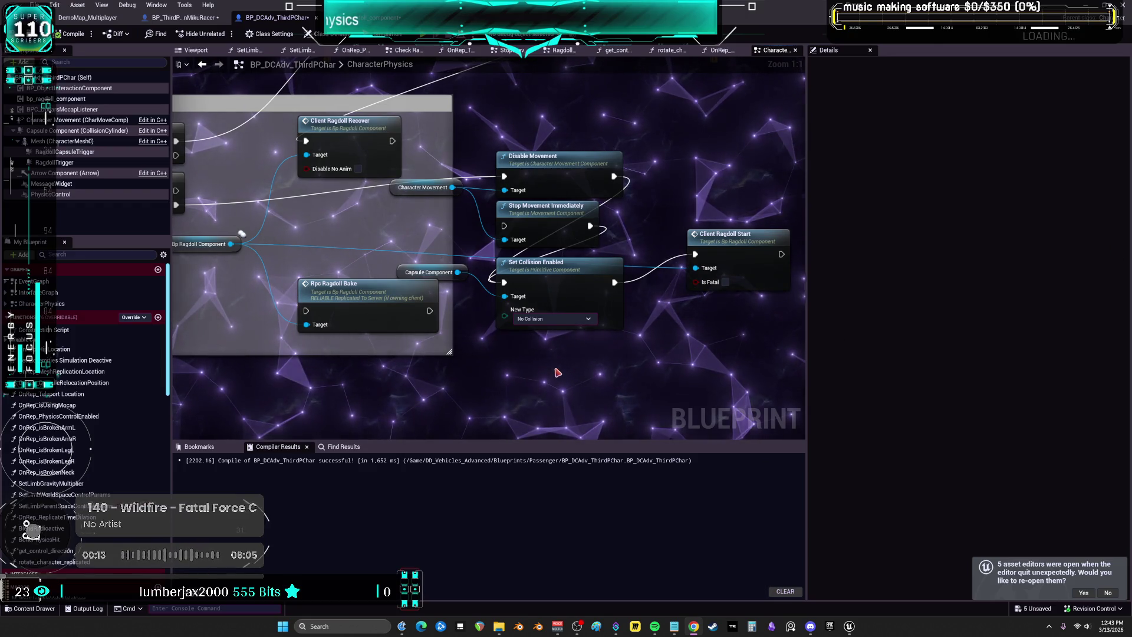
pyautogui.moveTo(455, 187); pyautogui.dragTo(564, 311)
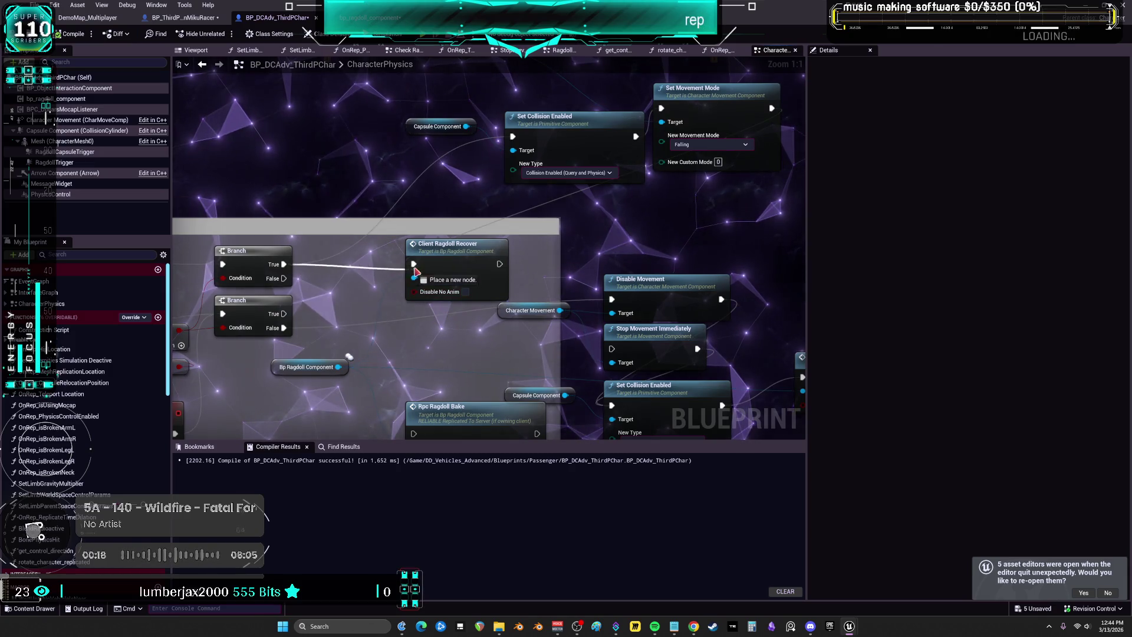
# Pan the graph to the Client Ragdoll Start node and jump to its event definition
pyautogui.moveTo(417, 330); pyautogui.dragTo(276, 213)
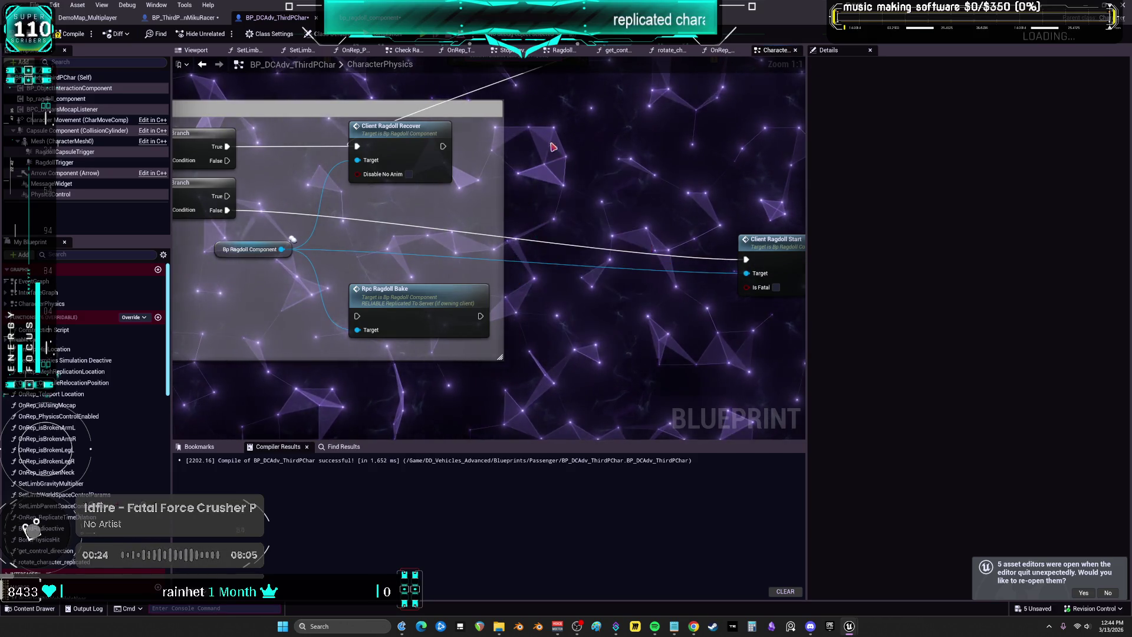
pyautogui.moveTo(553, 147); pyautogui.dragTo(578, 315)
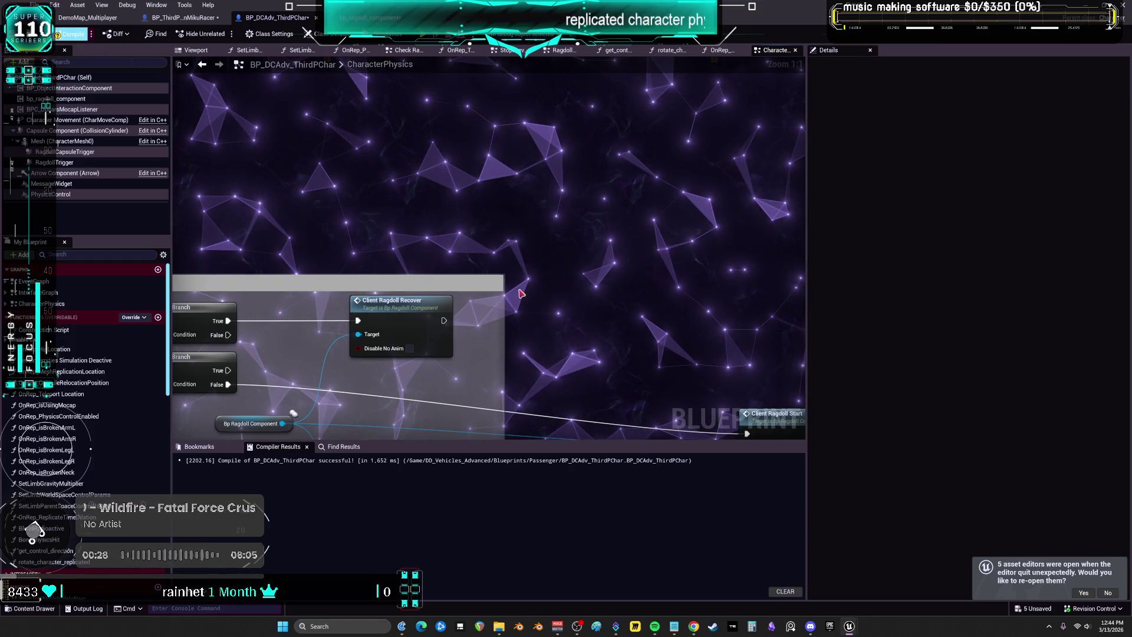
pyautogui.rightClick(531, 138)
pyautogui.moveTo(460, 180); pyautogui.dragTo(436, 51)
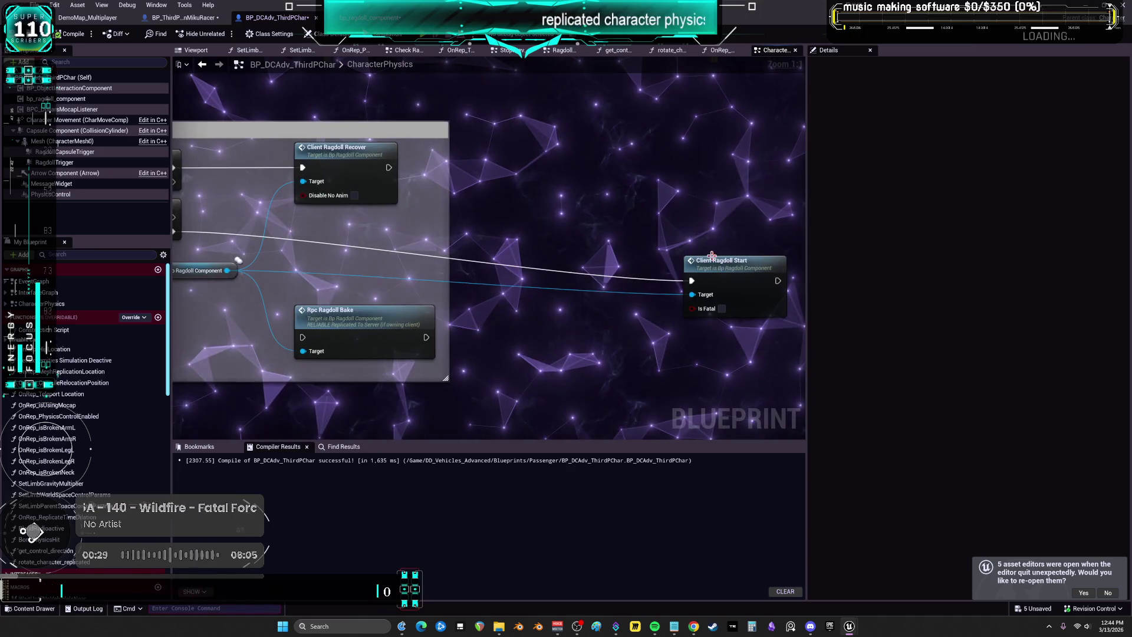
pyautogui.doubleClick(688, 298)
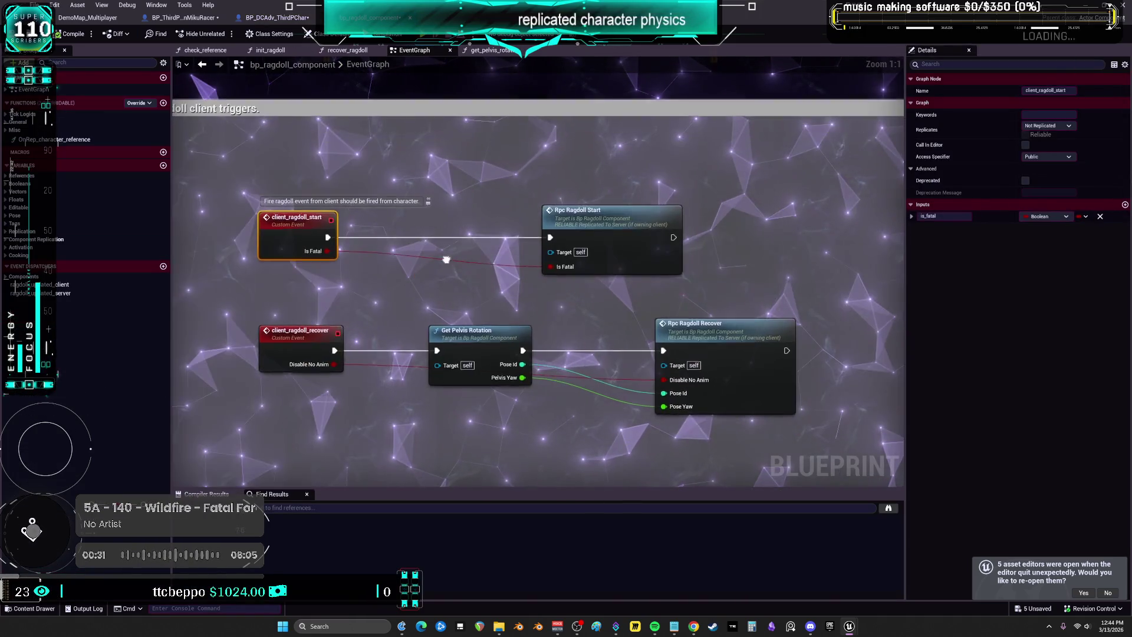
# Follow Rpc Ragdoll Start and Multicast Ragdoll Start through to the init_ragdoll function graph
pyautogui.click(637, 233)
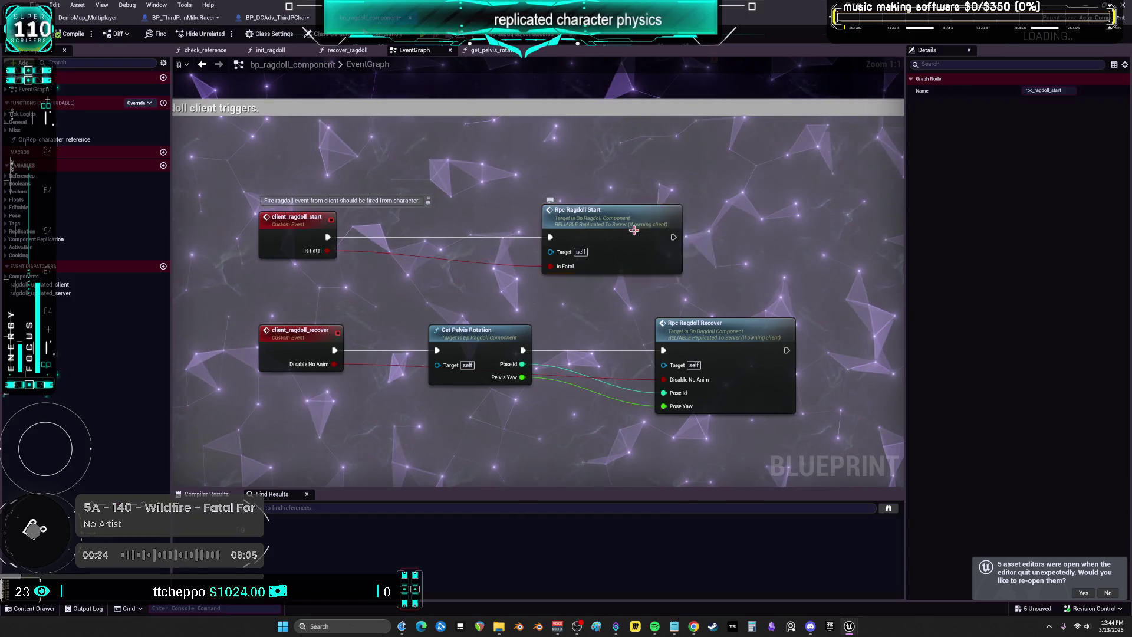
pyautogui.doubleClick(636, 235)
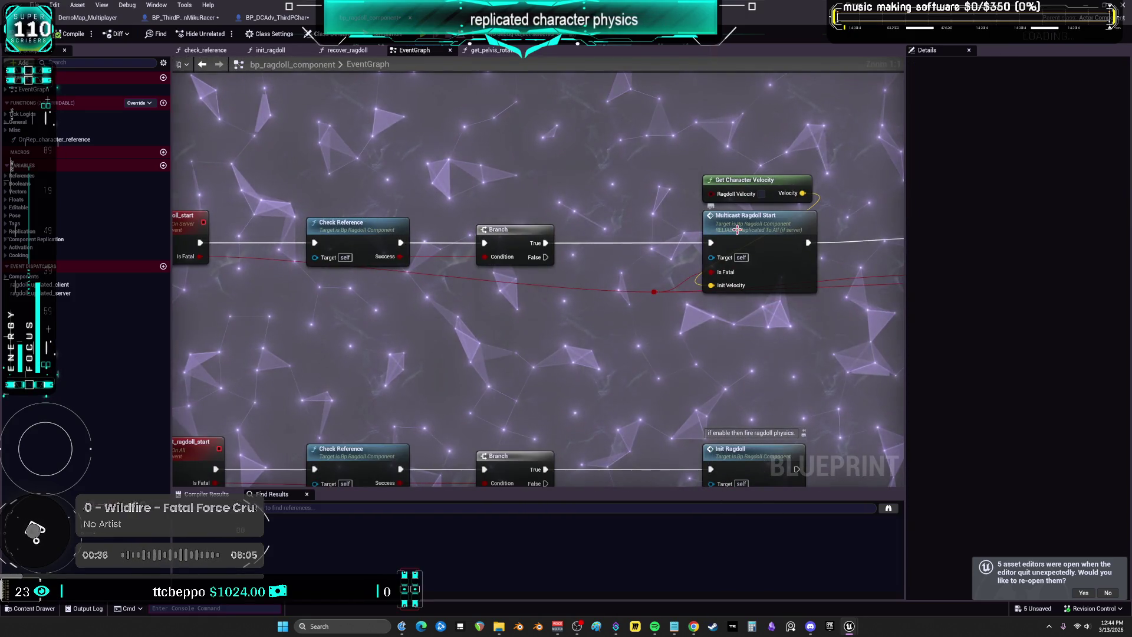
pyautogui.doubleClick(737, 230)
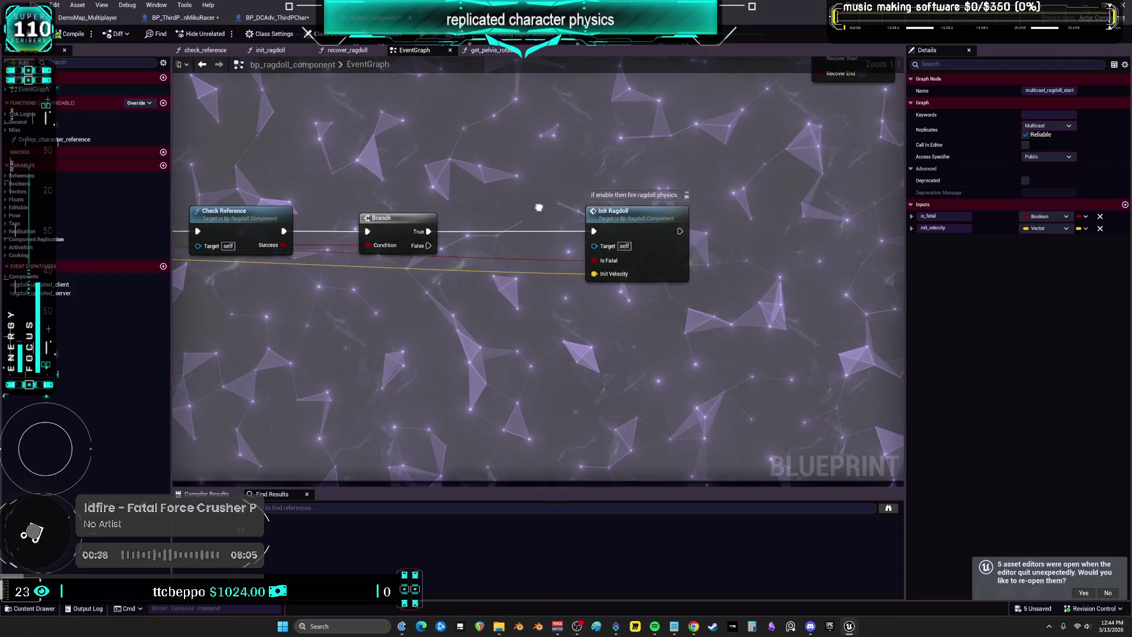
pyautogui.doubleClick(619, 211)
# Inspect init_ragdoll's nodes: Montage Stop, Set Movement Mode, Set All Motors, Set Simulate Physics, Sequence, Branch
pyautogui.moveTo(535, 280); pyautogui.dragTo(885, 88)
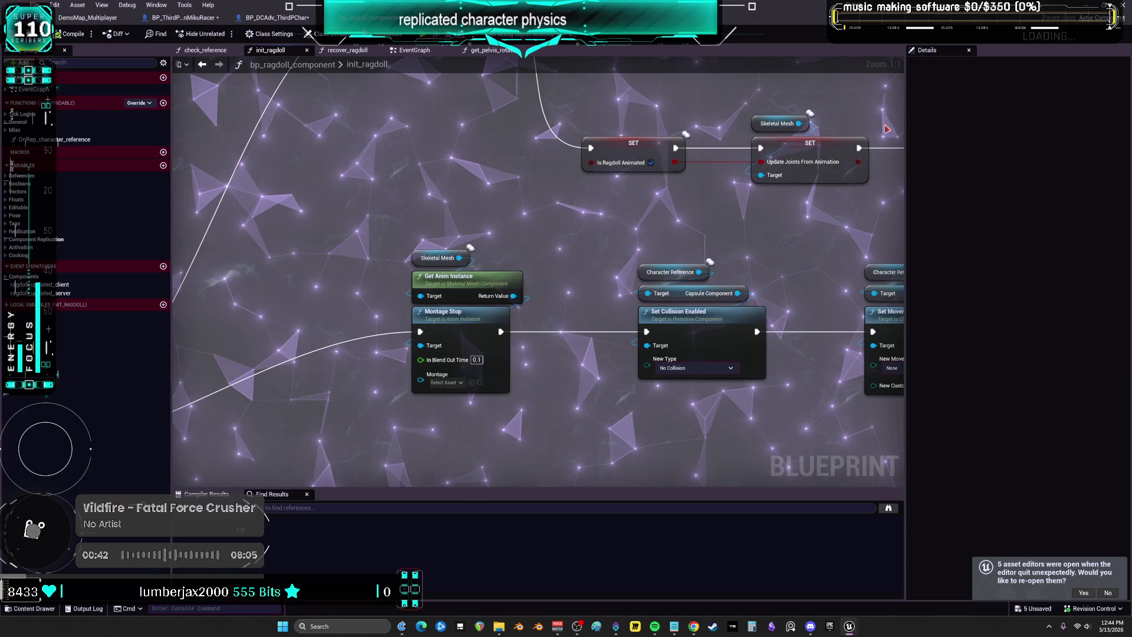
pyautogui.moveTo(811, 276); pyautogui.dragTo(617, 202)
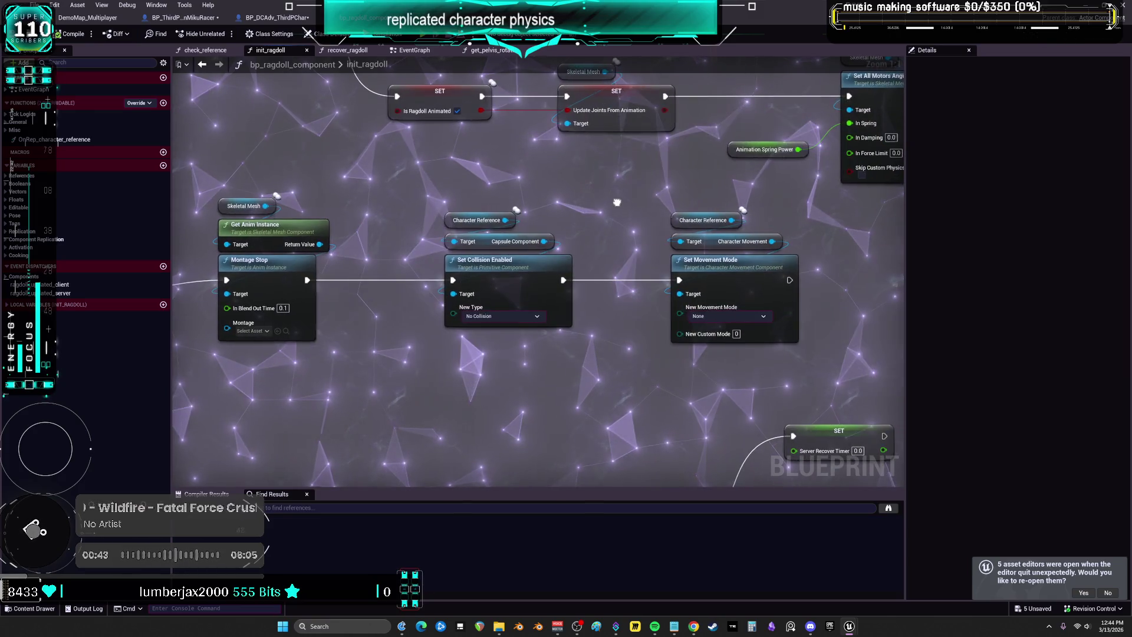
pyautogui.click(467, 219)
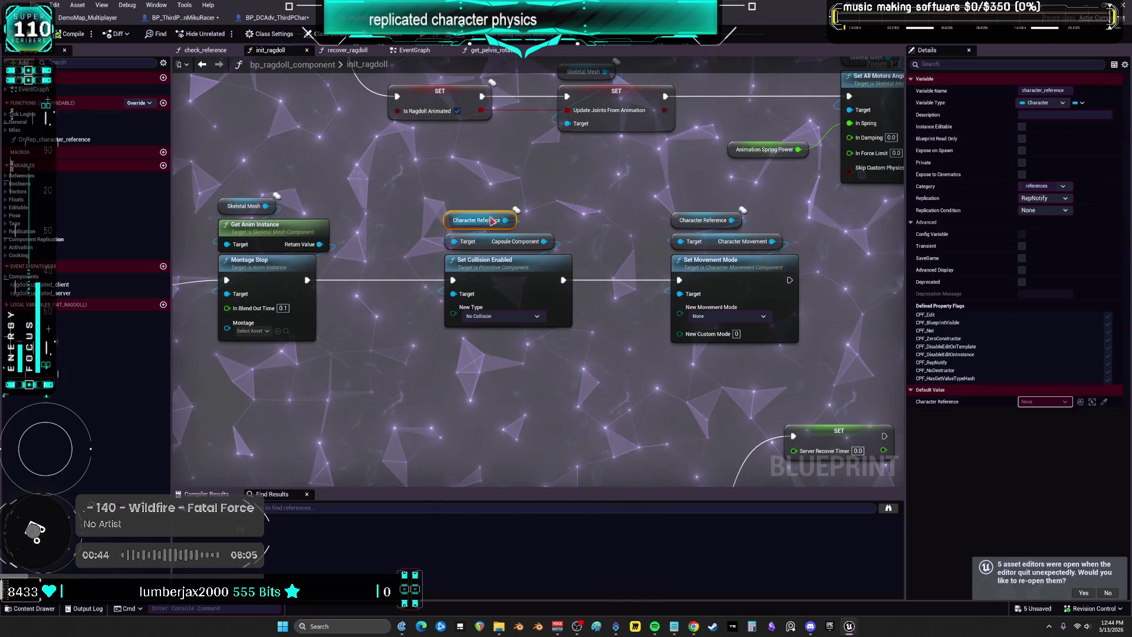
pyautogui.click(745, 276)
pyautogui.moveTo(549, 373); pyautogui.dragTo(897, 196)
pyautogui.moveTo(755, 419)
pyautogui.mouseDown()
pyautogui.moveTo(698, 272)
pyautogui.moveTo(546, 525)
pyautogui.moveTo(547, 566)
pyautogui.moveTo(418, 443)
pyautogui.moveTo(406, 377)
pyautogui.moveTo(599, 201)
pyautogui.moveTo(607, 150)
pyautogui.mouseUp()
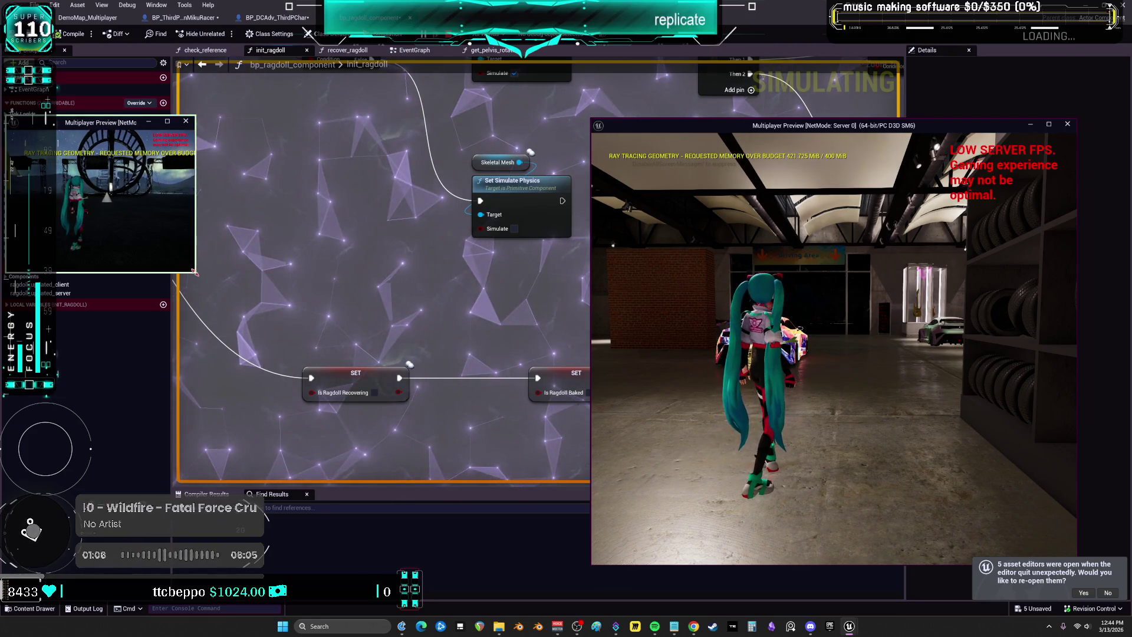
# Enlarge the Client 1 preview and run the server character forward past the car
pyautogui.moveTo(196, 275); pyautogui.dragTo(548, 529)
pyautogui.press('w')
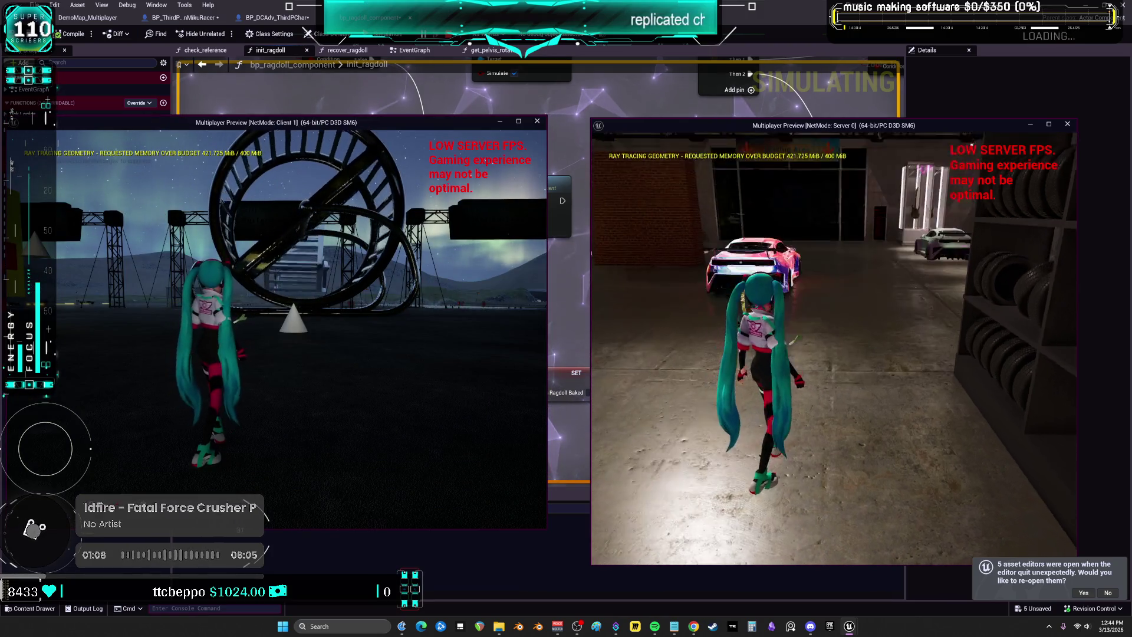
pyautogui.press('w')
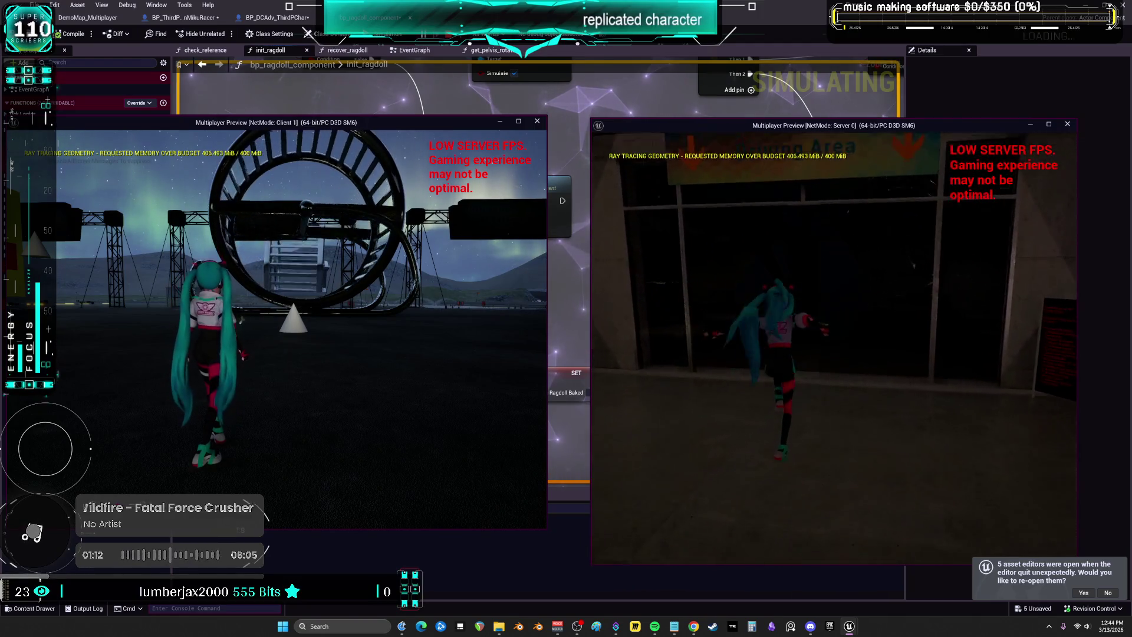
# Ragdoll and recover the server character with R, walk it onto the wheel, then exit
pyautogui.press('r')
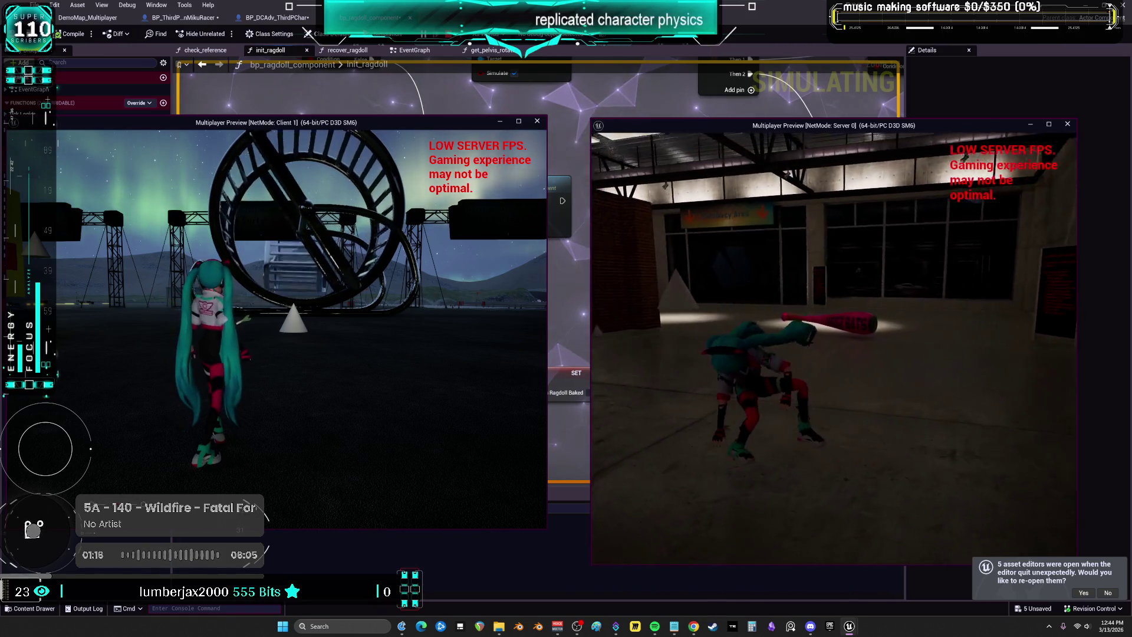
pyautogui.press('r')
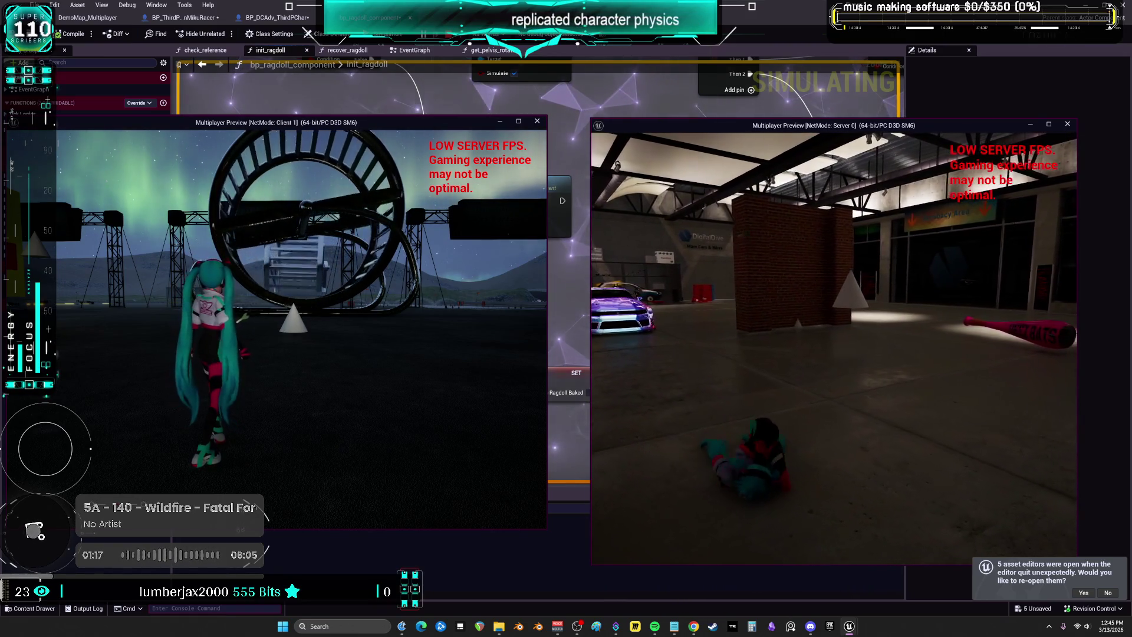
pyautogui.press('r')
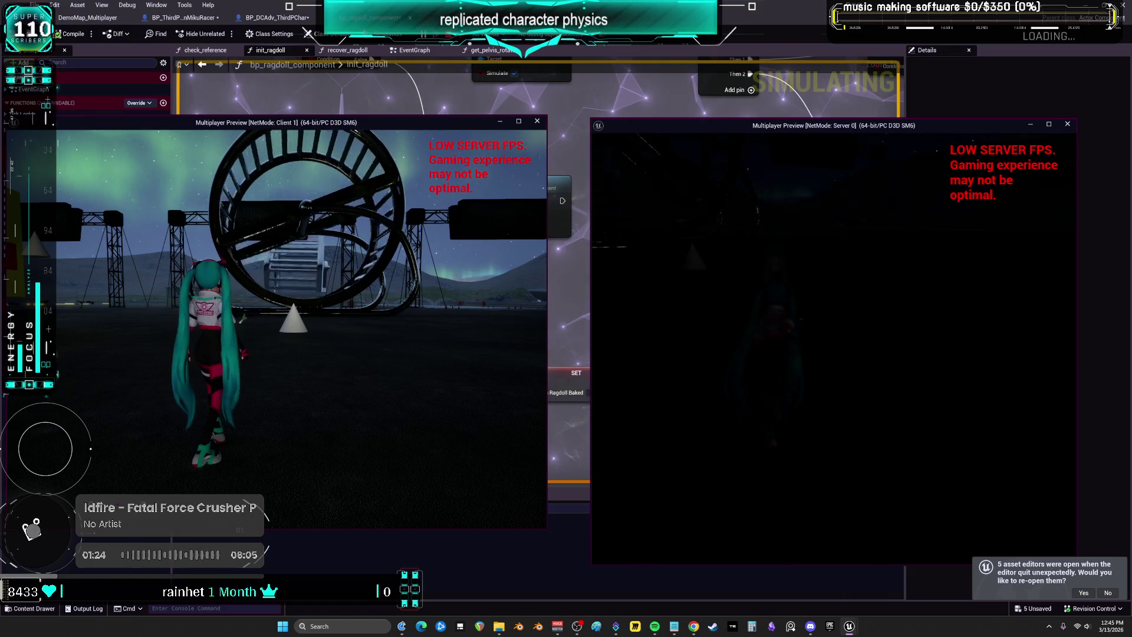
pyautogui.press('w')
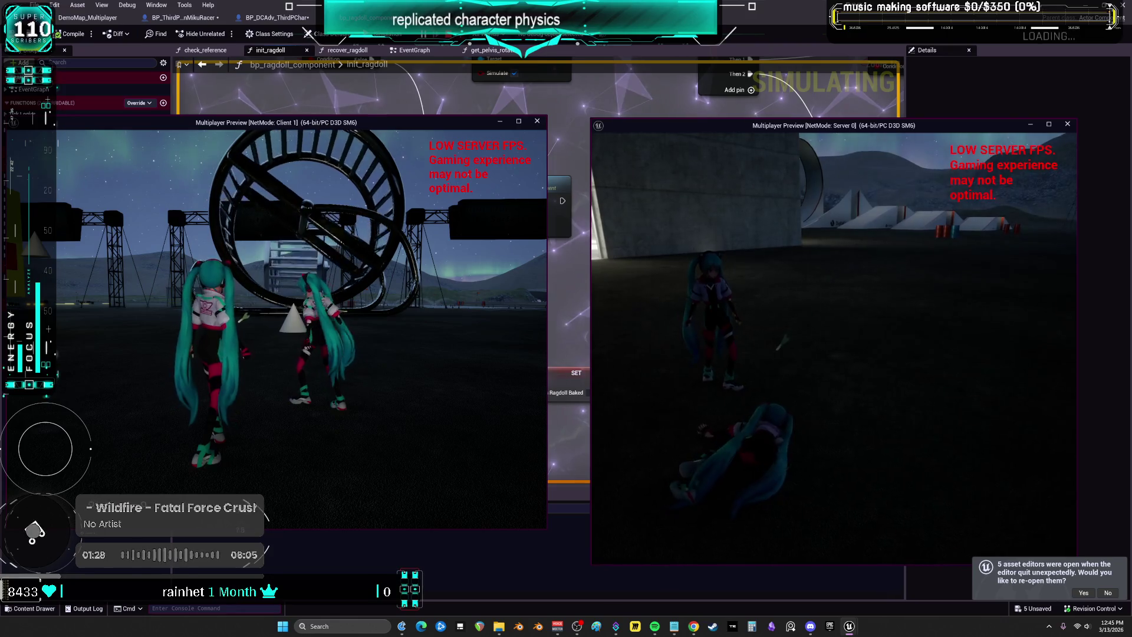
pyautogui.press('w')
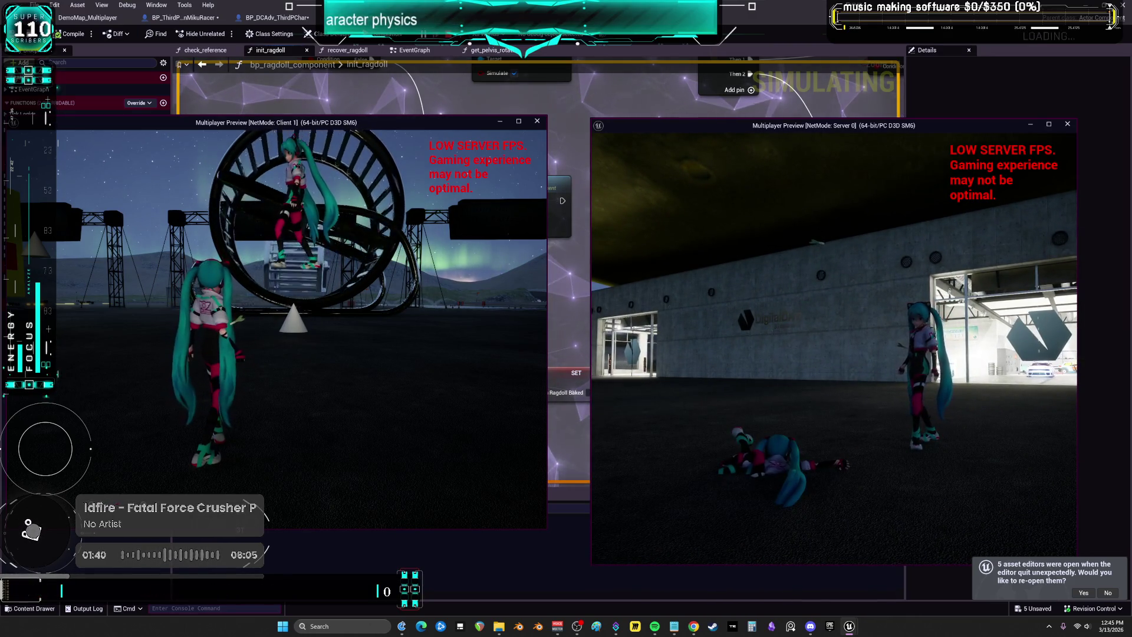
pyautogui.press('Escape')
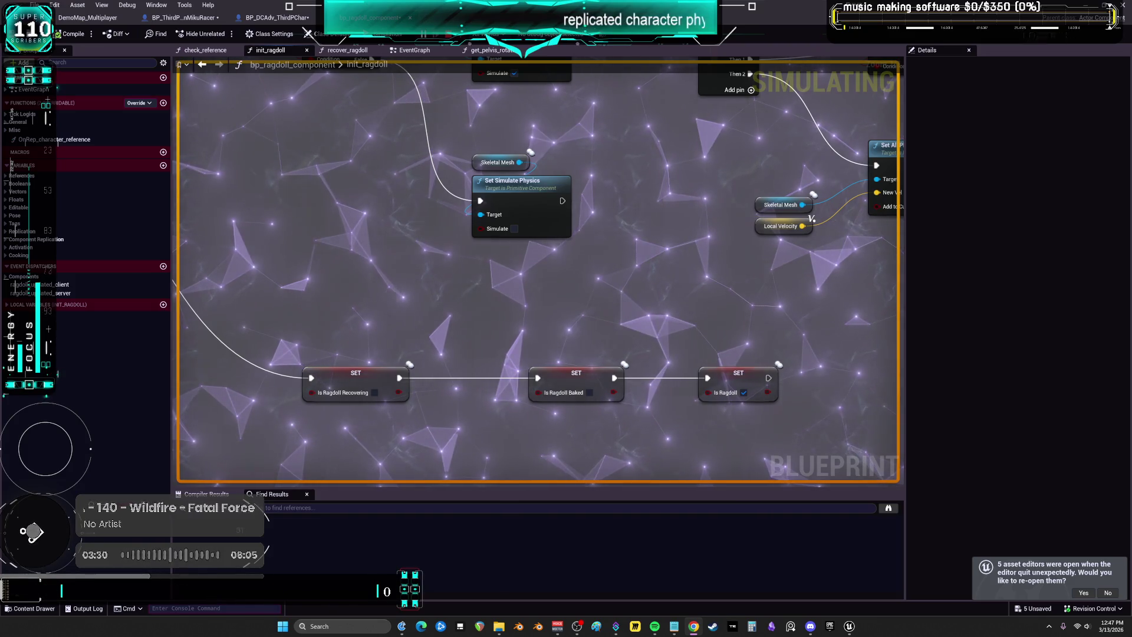
# Stop the Play in Editor session with Esc, returning to the init_ragdoll graph
pyautogui.press('Escape')
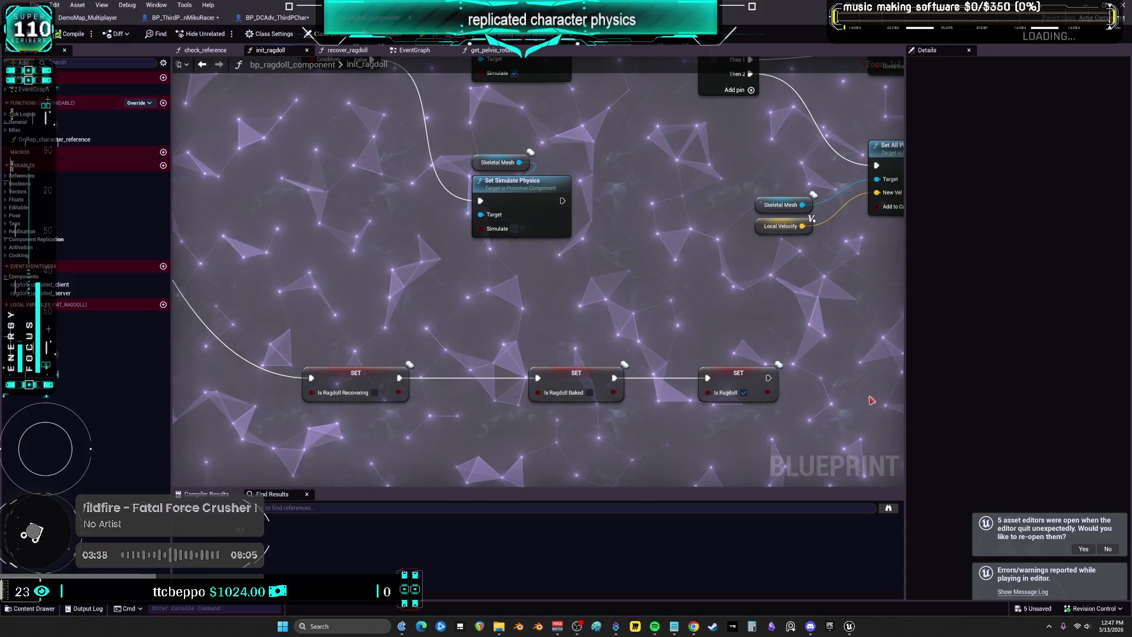
# Open MultiplayerRagdoll from the launcher's My Projects and start a multiplayer Play preview
pyautogui.click(830, 627)
pyautogui.scroll(-2, 530, 472)
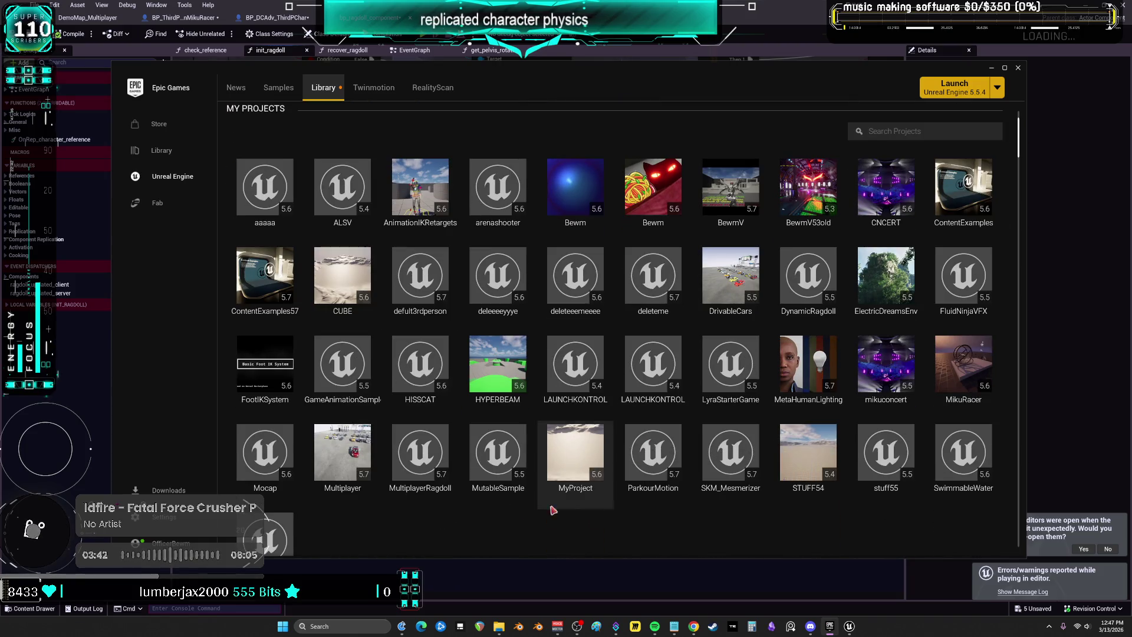
pyautogui.doubleClick(424, 453)
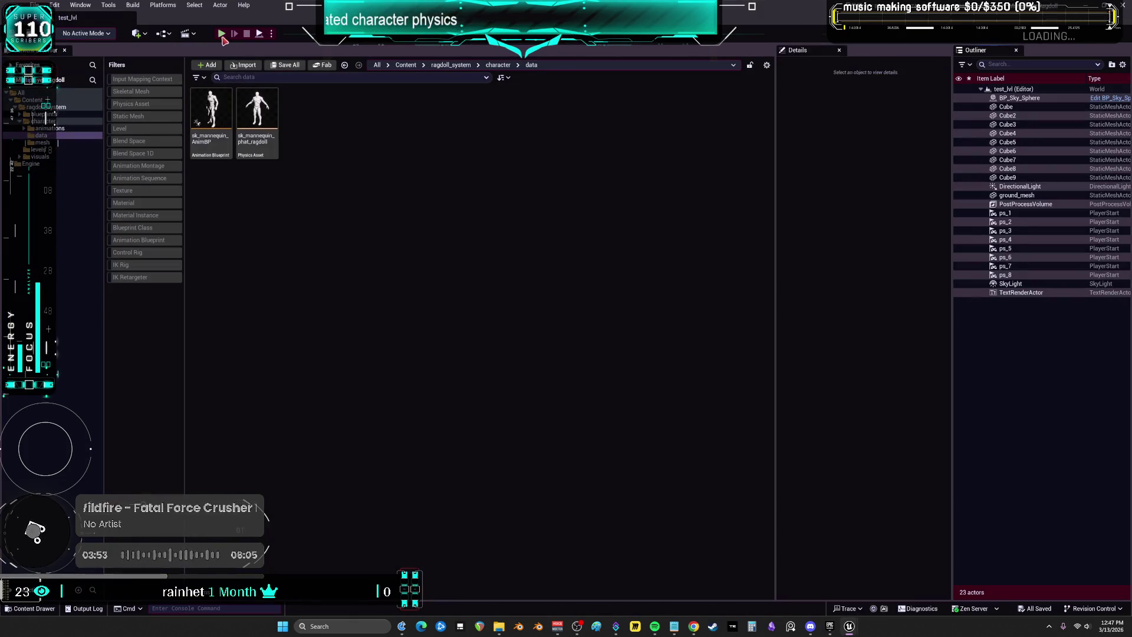
pyautogui.click(222, 35)
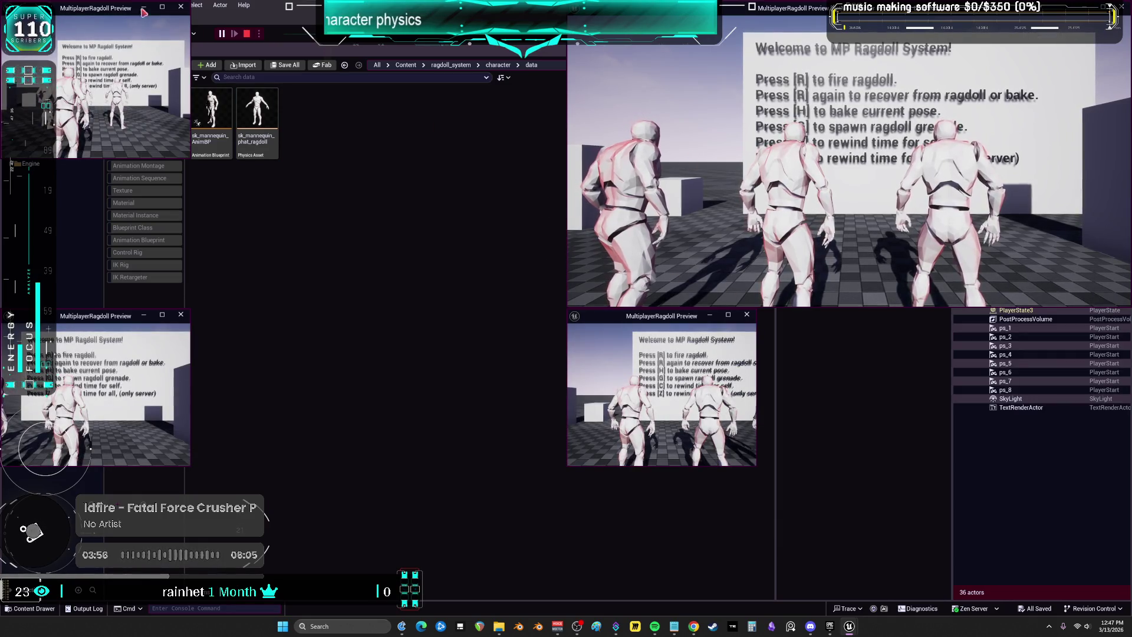
# Tile the four preview windows into screen quarters, then end the multiplayer preview session
pyautogui.click(89, 9)
pyautogui.moveTo(89, 8); pyautogui.dragTo(1, 1)
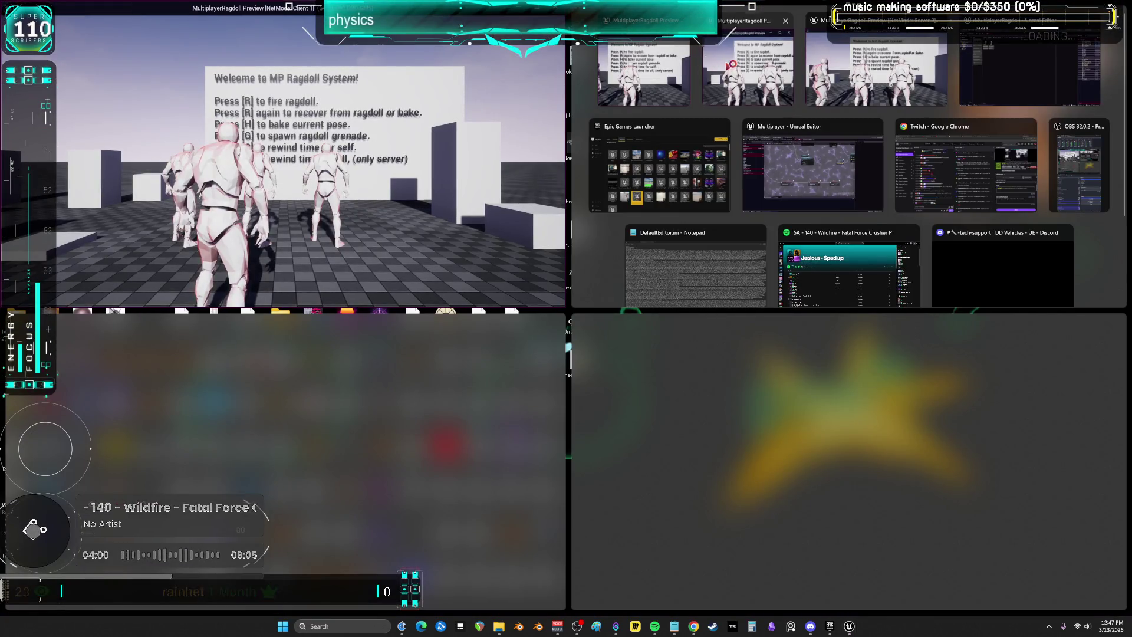
pyautogui.click(748, 65)
pyautogui.click(190, 363)
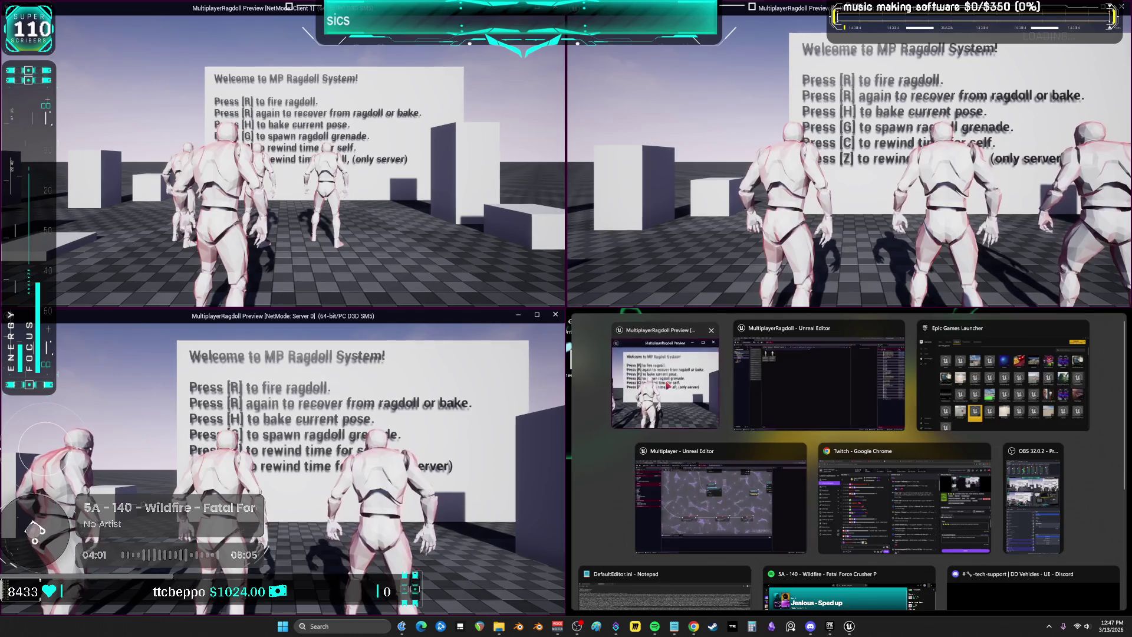
pyautogui.click(637, 365)
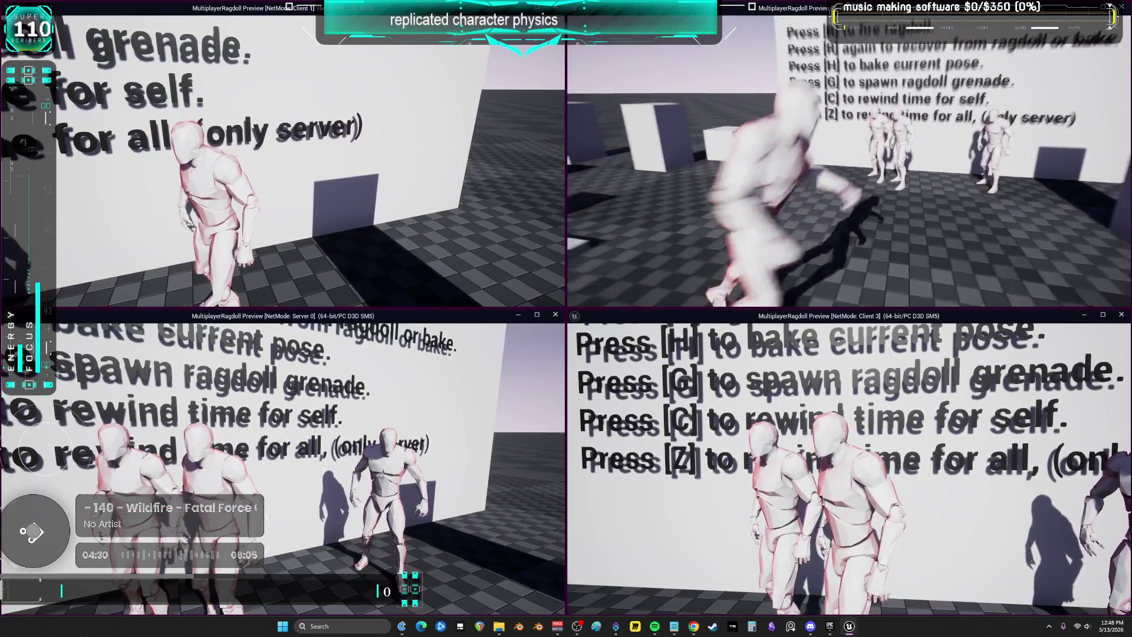
pyautogui.press('Escape')
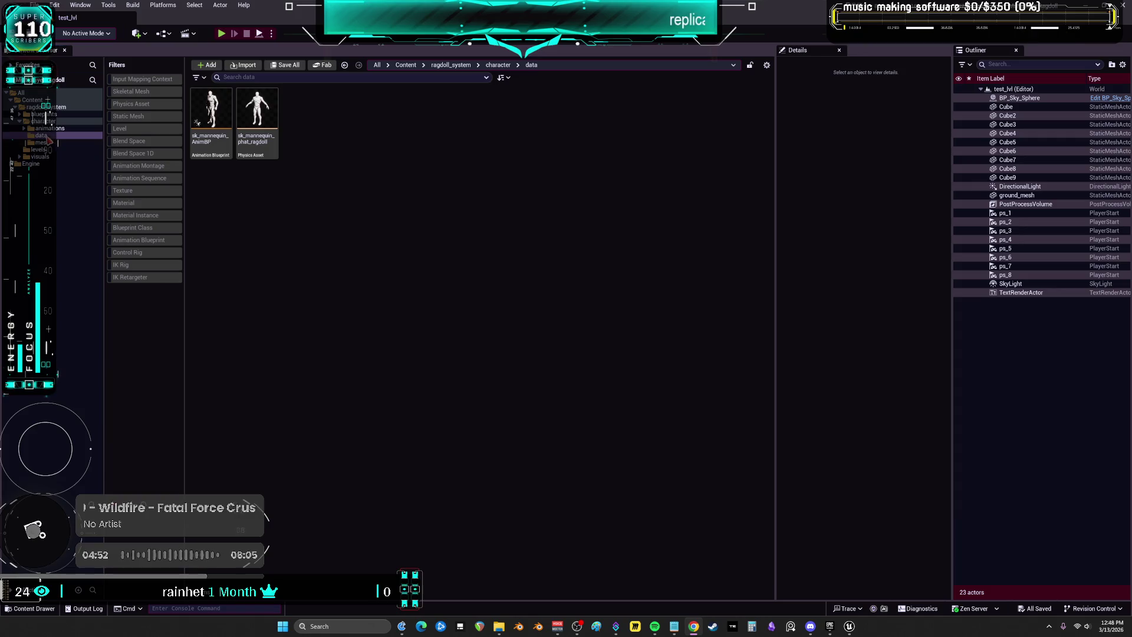
# Browse to blueprints/ragdoll and choose Asset Actions > Migrate on bp_ragdoll_component
pyautogui.click(20, 113)
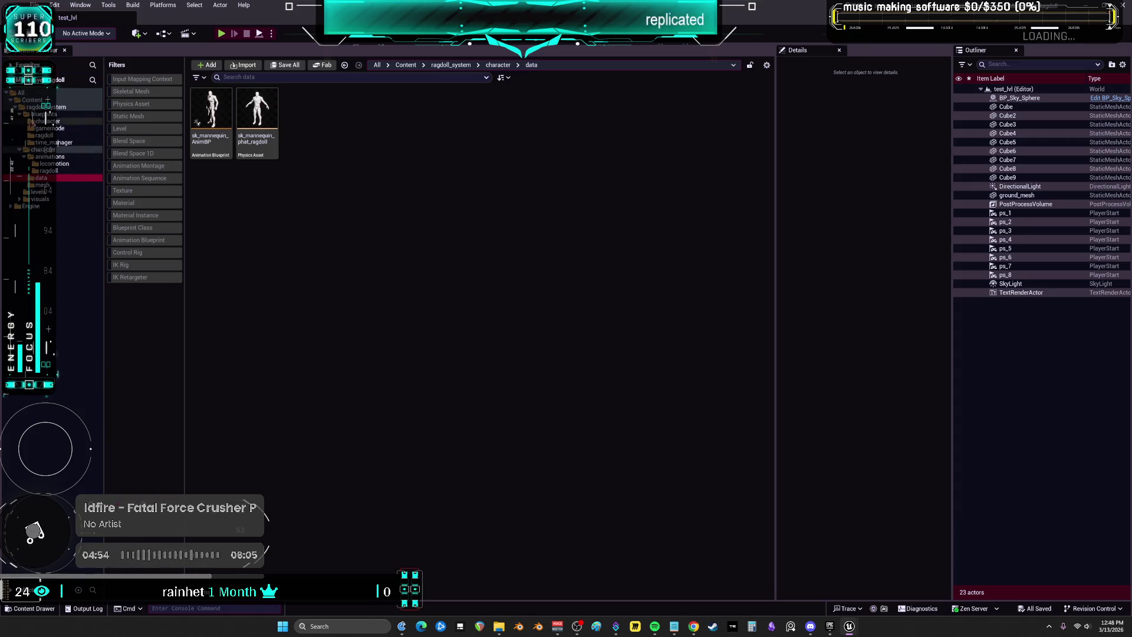
pyautogui.click(44, 128)
pyautogui.click(53, 143)
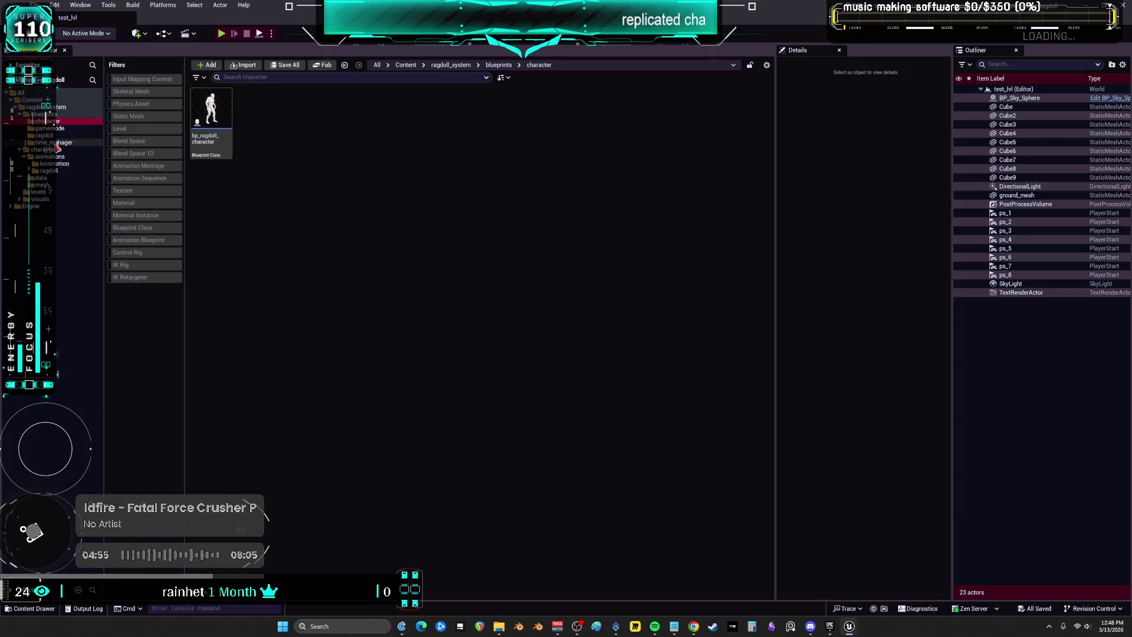
pyautogui.click(48, 135)
pyautogui.click(227, 155)
pyautogui.rightClick(221, 141)
pyautogui.moveTo(310, 257)
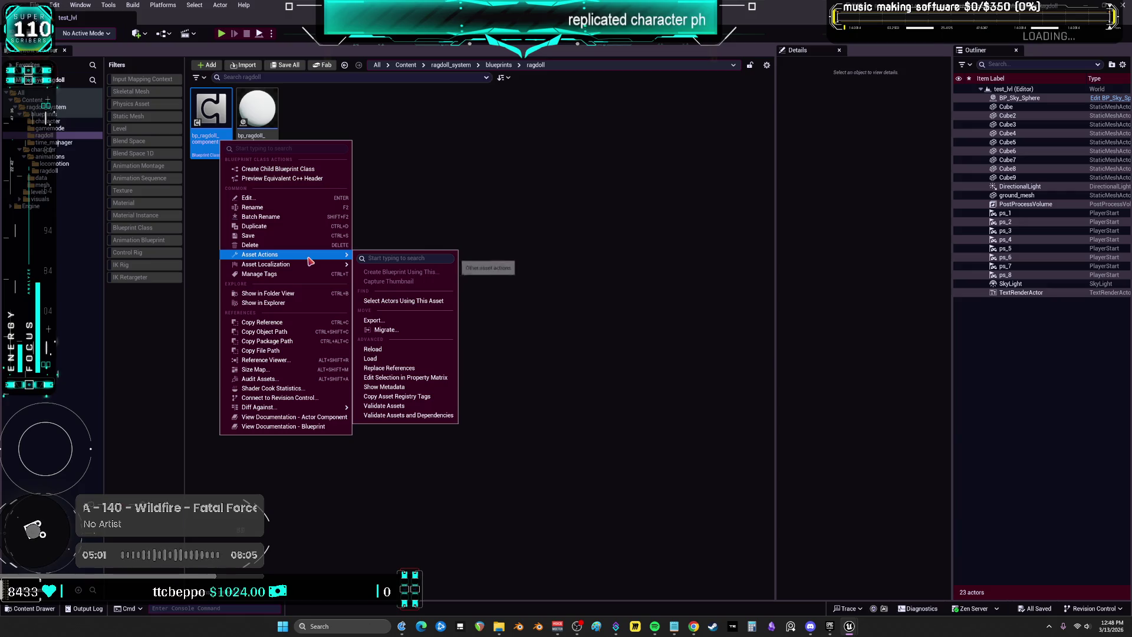
pyautogui.click(406, 331)
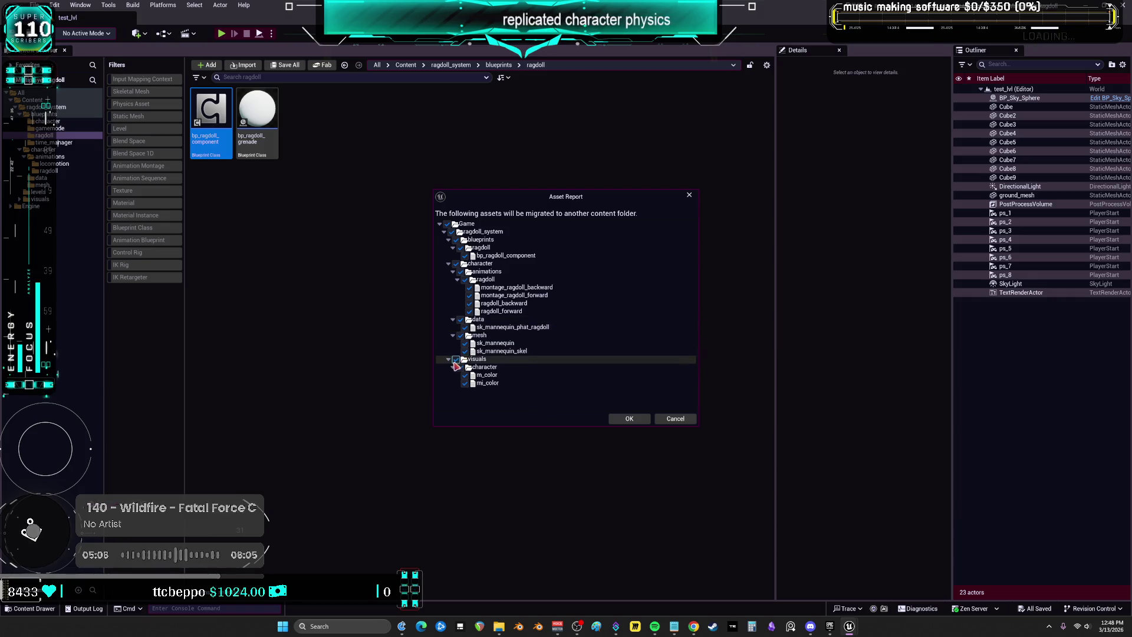
# Migrate bp_ragdoll_component without mesh and data assets into Multiplayer Content, overwriting the existing copy
pyautogui.click(461, 335)
pyautogui.click(461, 319)
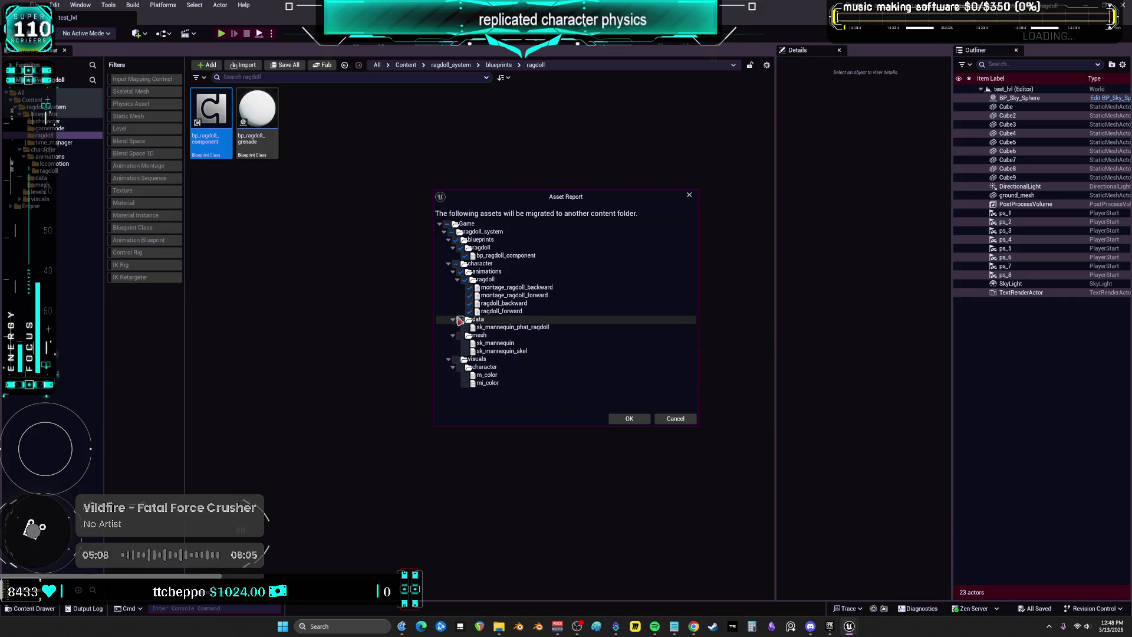
pyautogui.click(628, 418)
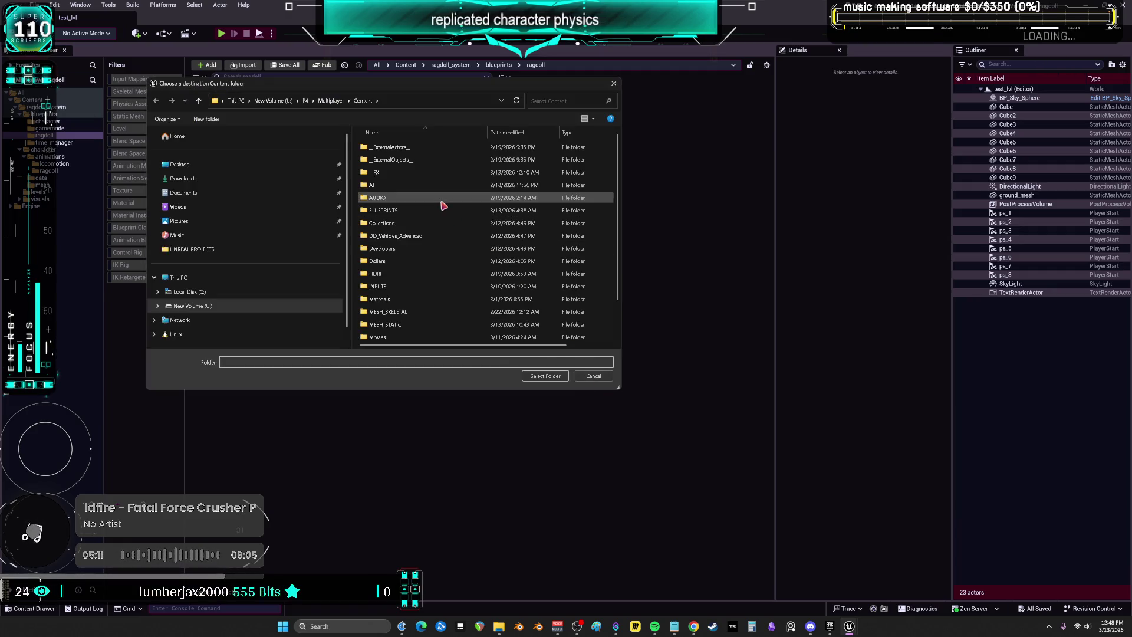
pyautogui.click(543, 377)
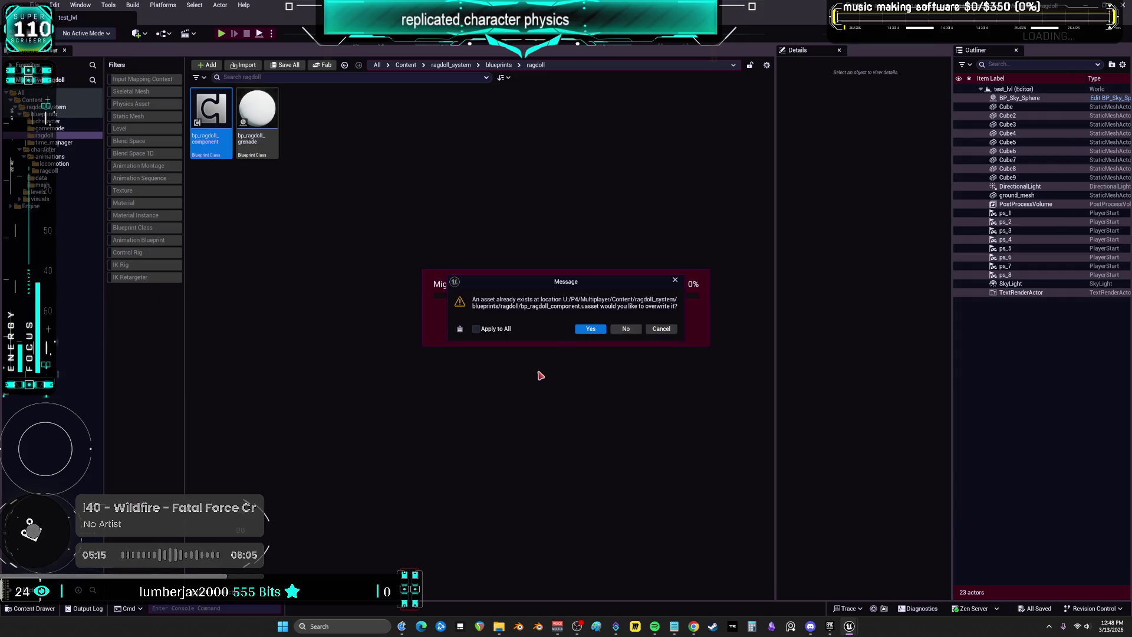
pyautogui.click(591, 329)
# In the Multiplayer editor, dismiss the asset check-out prompt and the migration-failed notice
pyautogui.moveTo(850, 627)
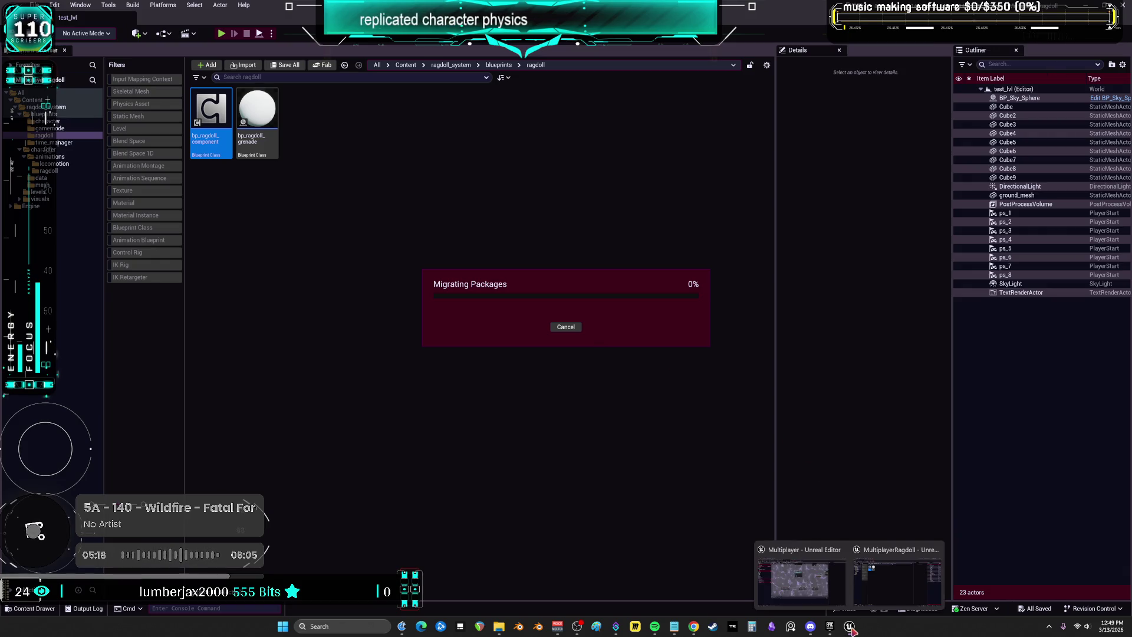
pyautogui.click(829, 592)
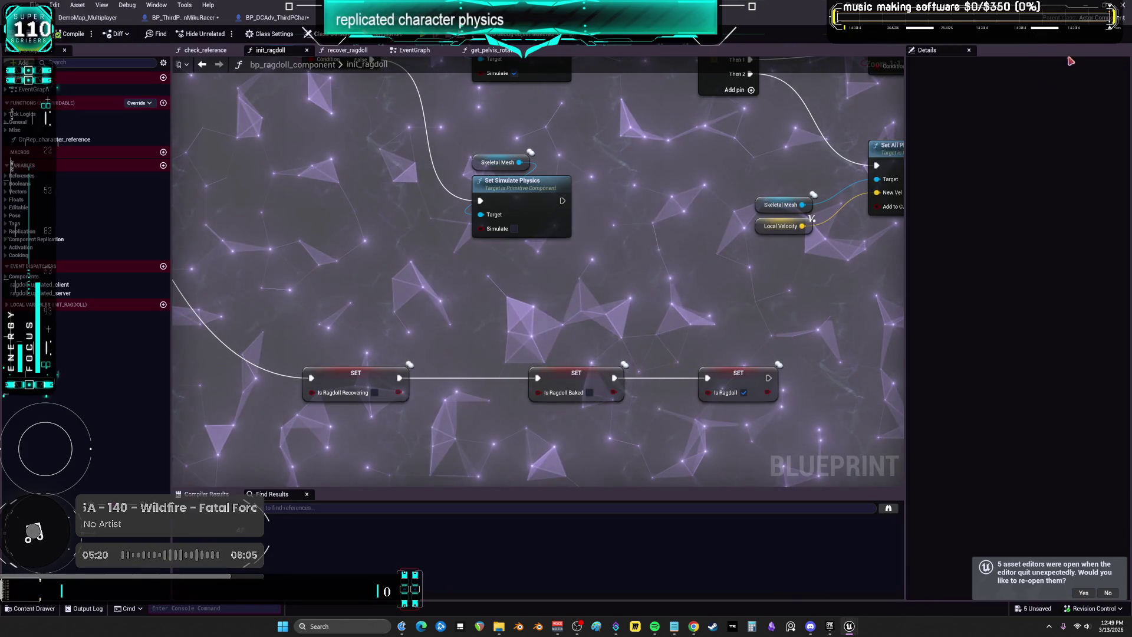
pyautogui.click(593, 407)
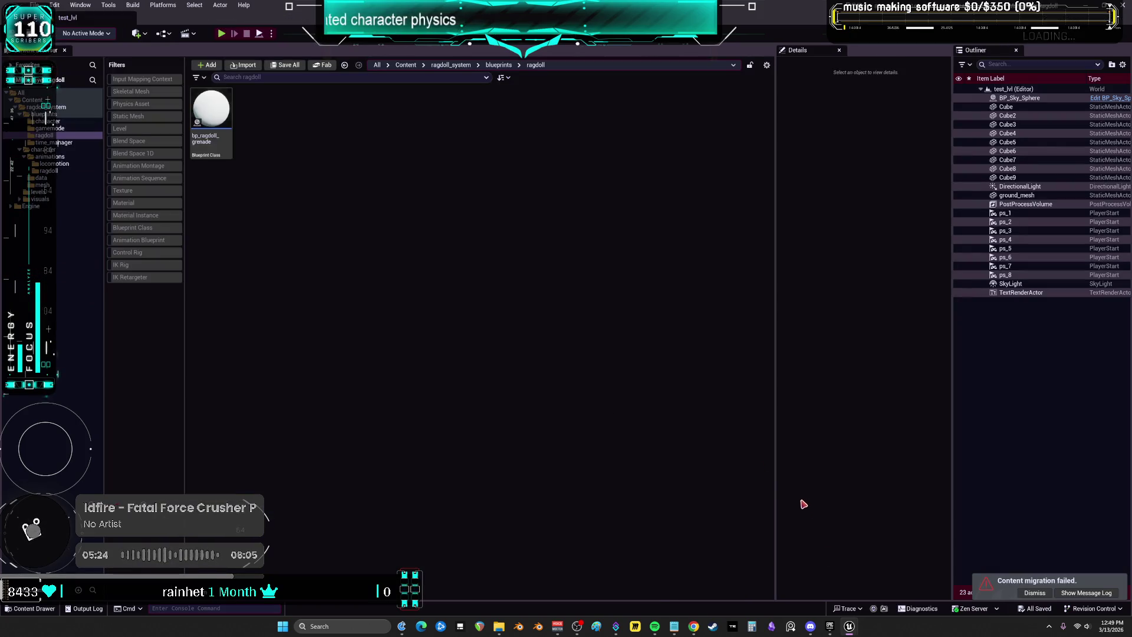
pyautogui.click(850, 629)
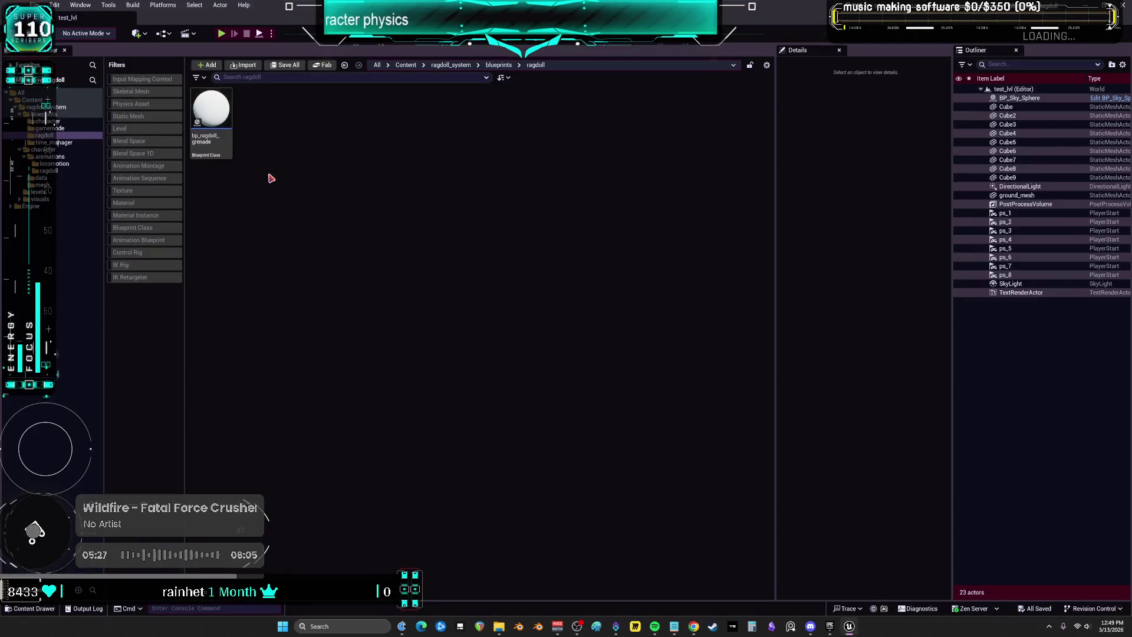
# Retry migrating bp_ragdoll_component to Multiplayer Content with overwrite, then select bp_ragdoll_gamemode
pyautogui.click(66, 136)
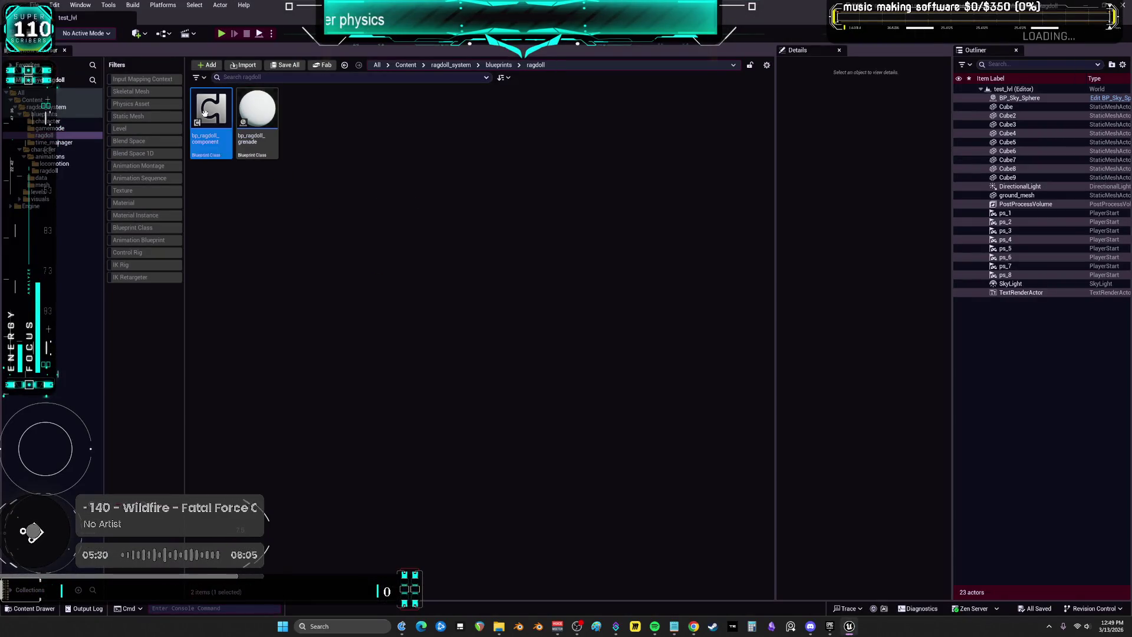
pyautogui.rightClick(211, 105)
pyautogui.moveTo(308, 219)
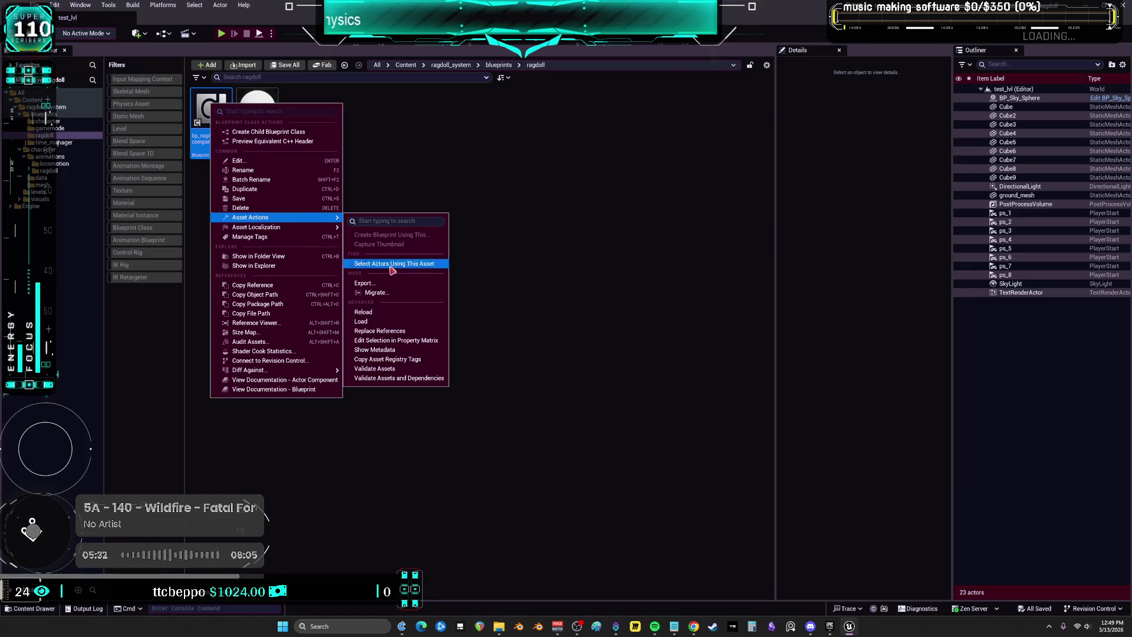
pyautogui.click(384, 298)
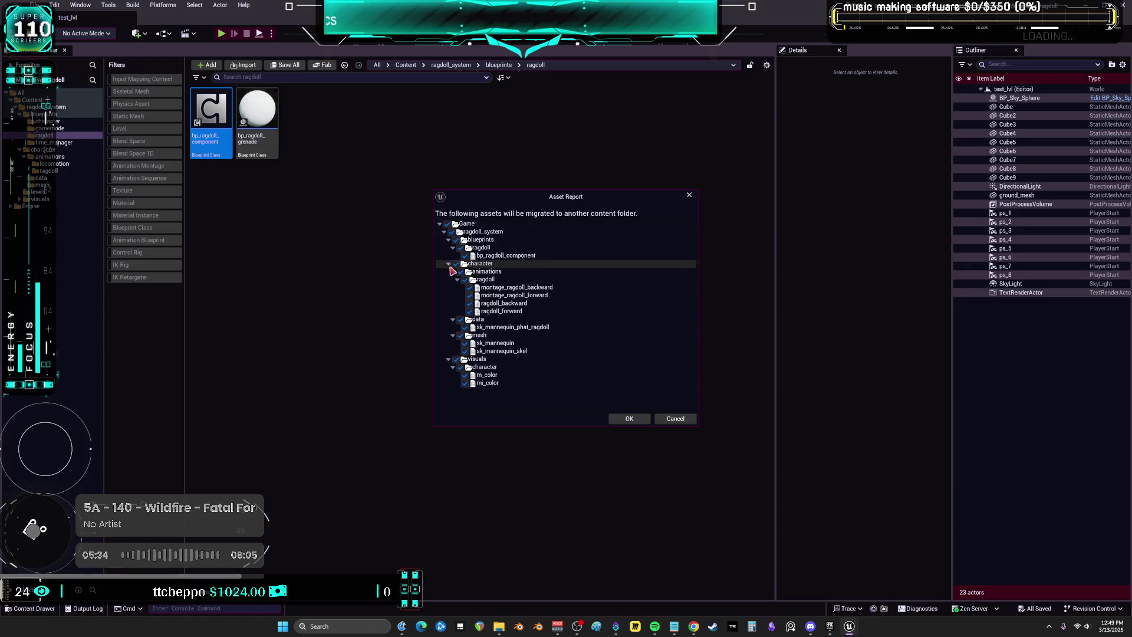
pyautogui.click(637, 419)
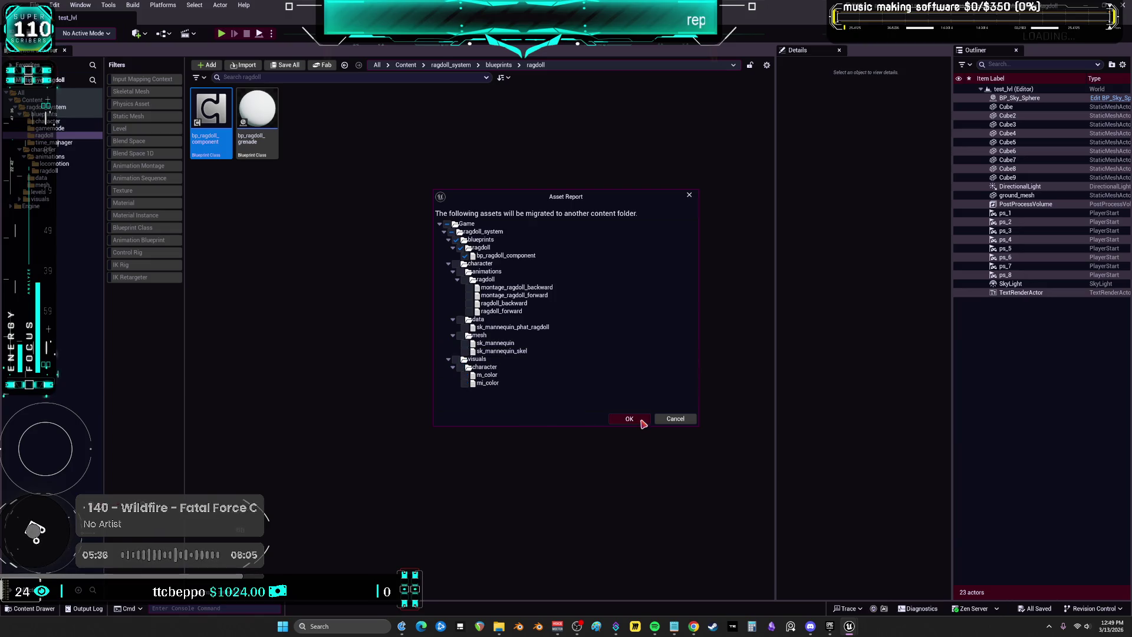
pyautogui.click(548, 376)
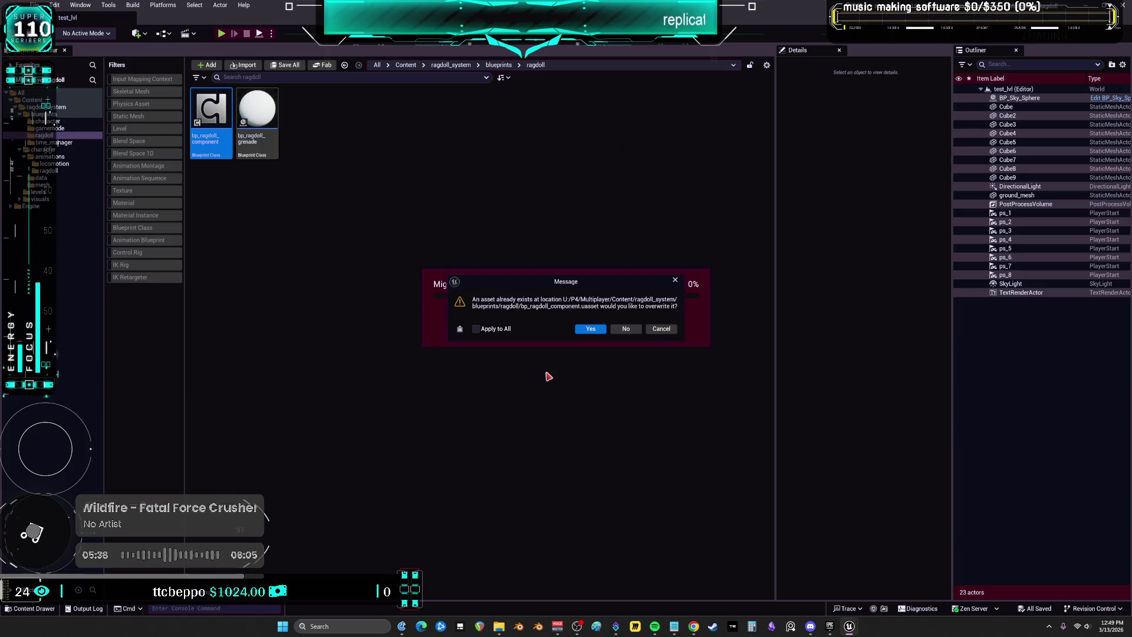
pyautogui.click(590, 328)
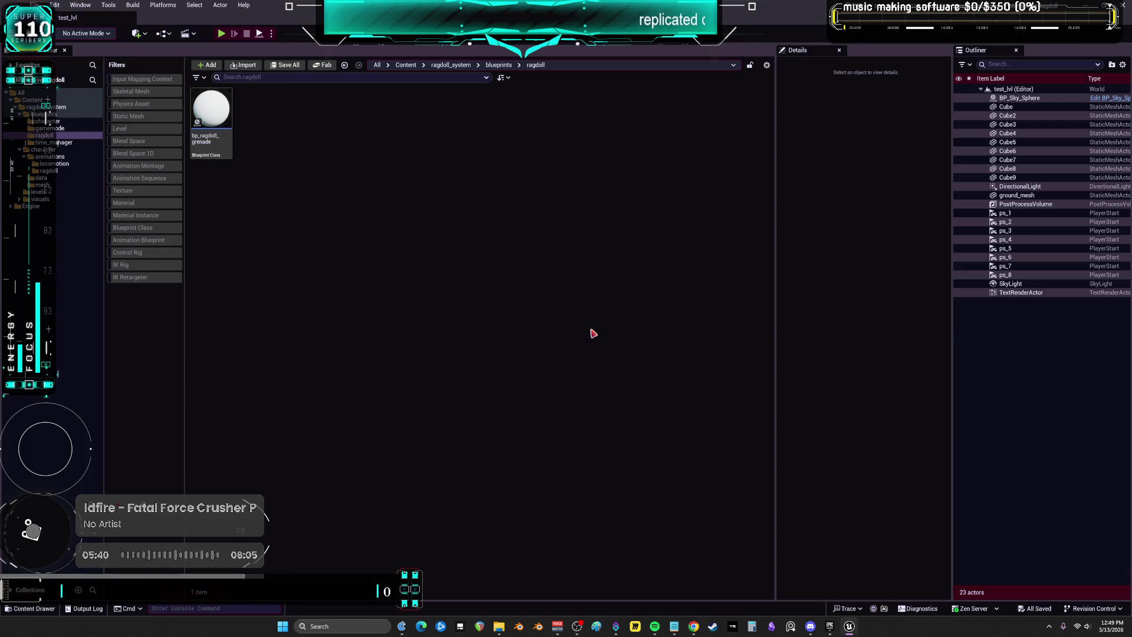
pyautogui.click(49, 128)
pyautogui.click(211, 112)
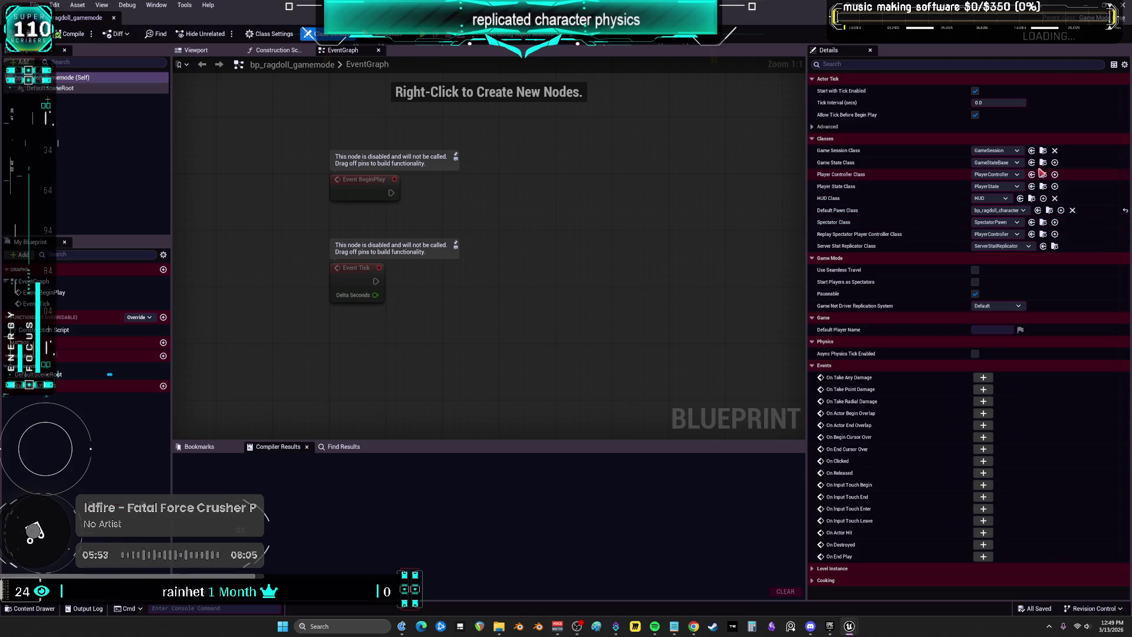
# Float the gamemode window, filter the Content root to Blueprint Classes, and open bp_ragdoll_character
pyautogui.press('super+Down')
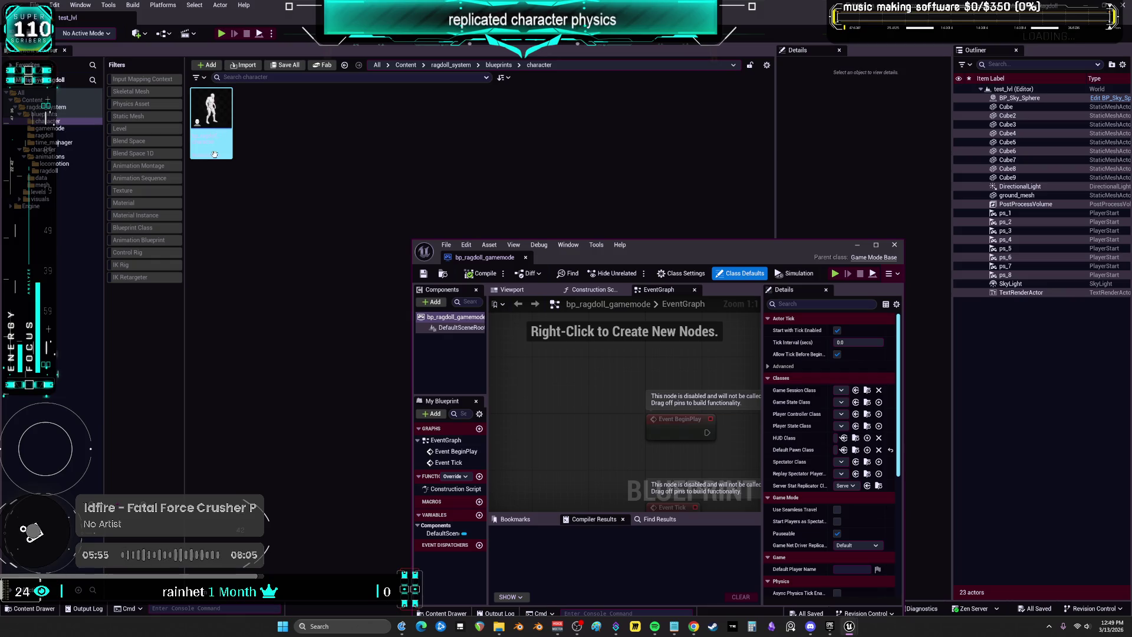
pyautogui.click(42, 99)
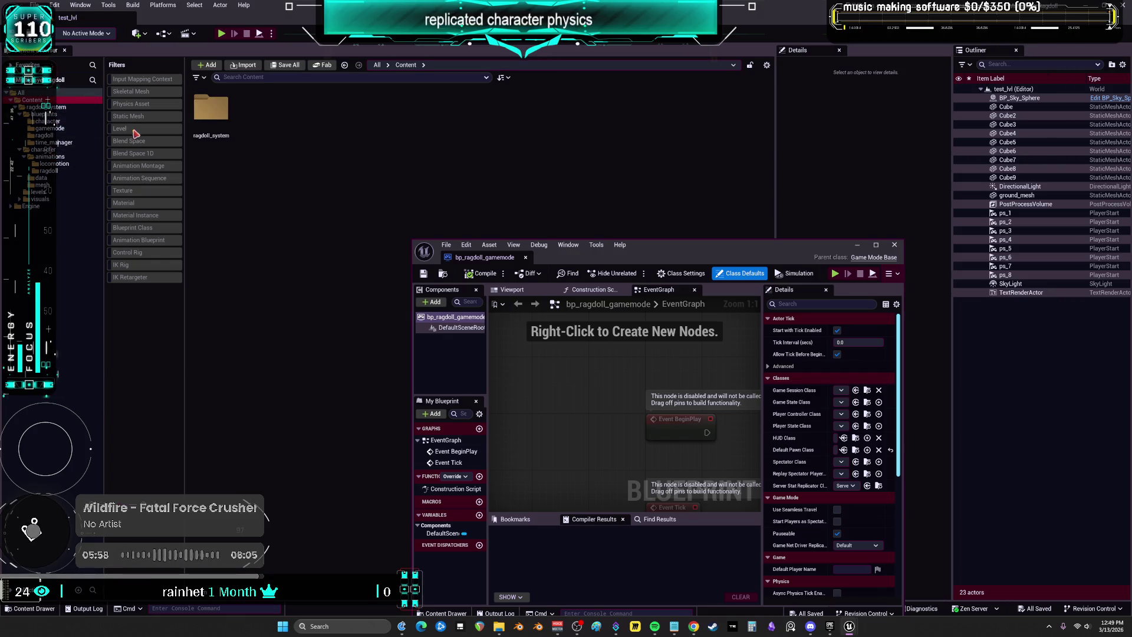
pyautogui.click(153, 228)
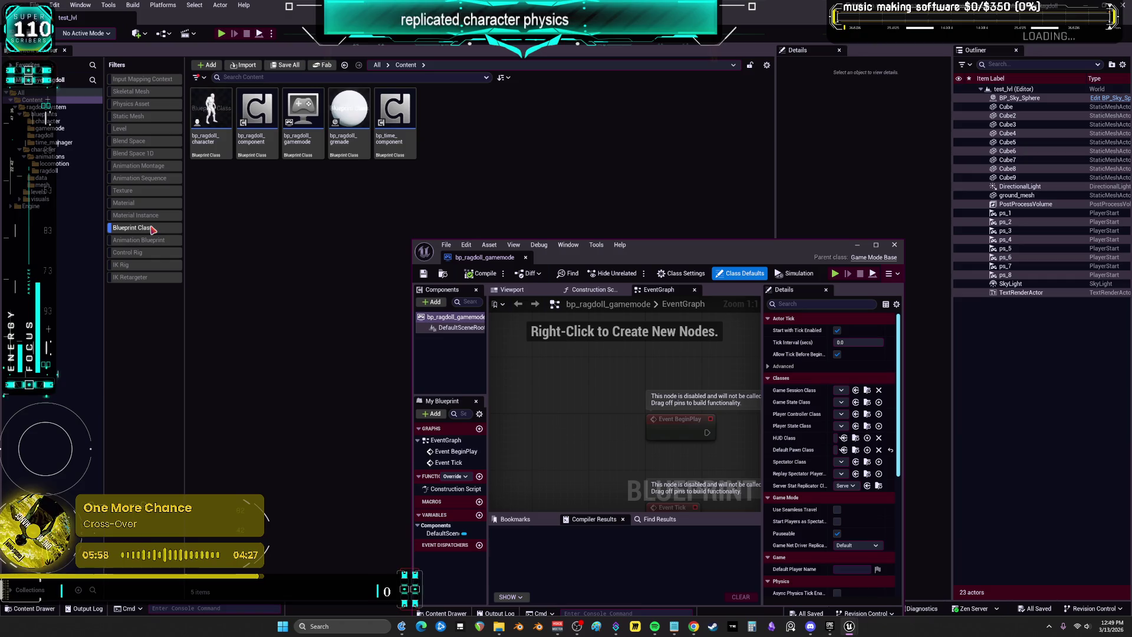
pyautogui.click(229, 155)
pyautogui.rightClick(302, 150)
pyautogui.click(381, 176)
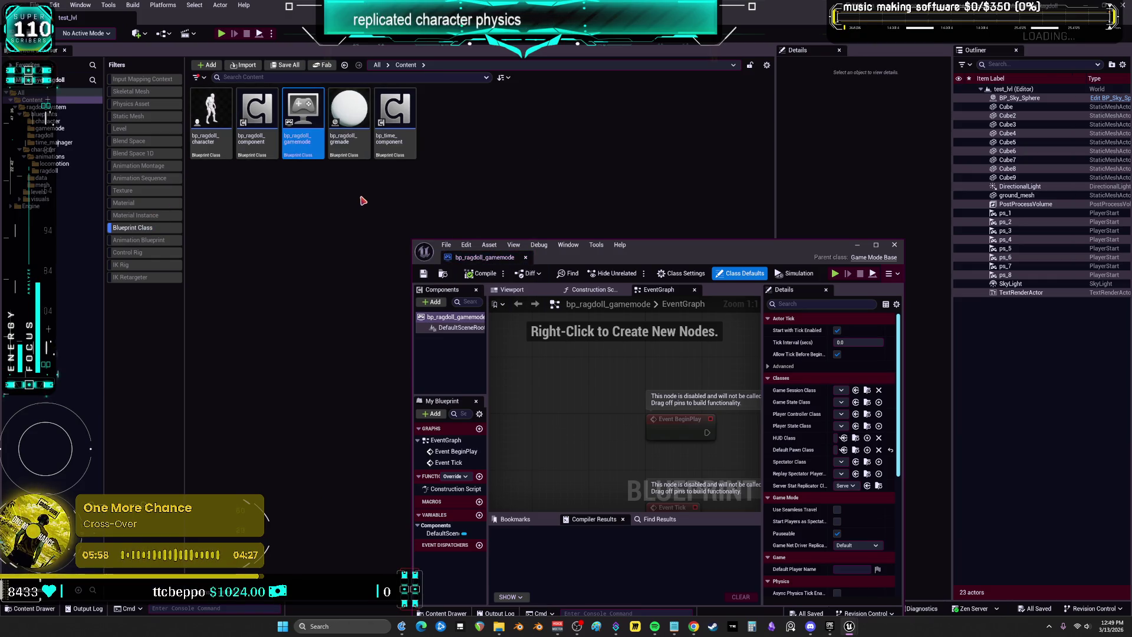
pyautogui.doubleClick(211, 118)
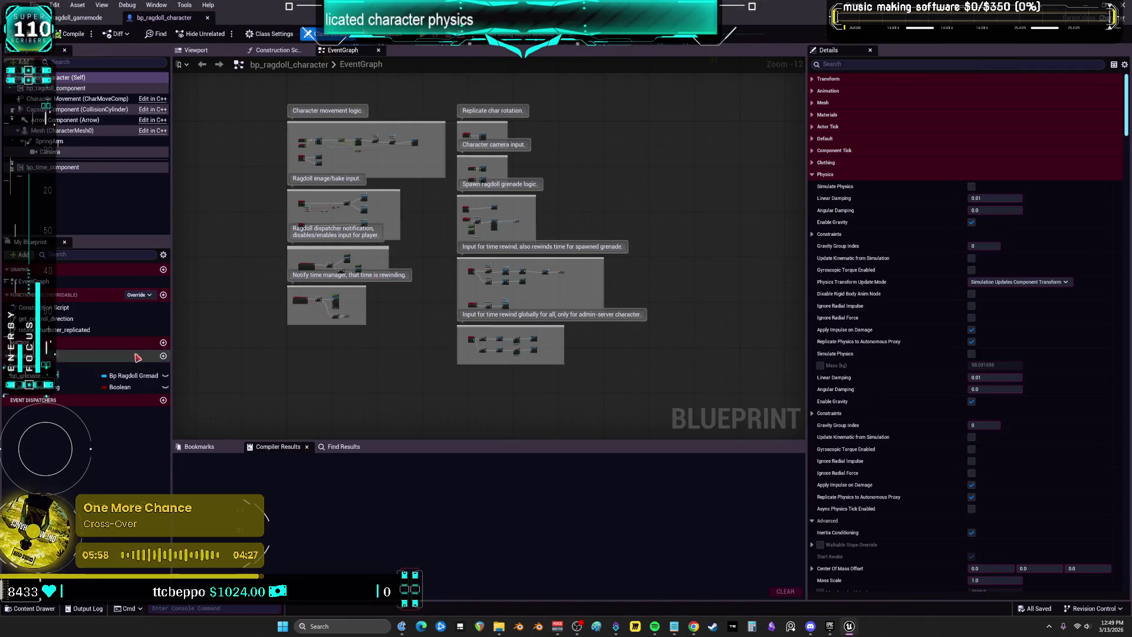
# Bring the R/H ragdoll input group into view and add a breakpoint on its Branch node
pyautogui.click(302, 178)
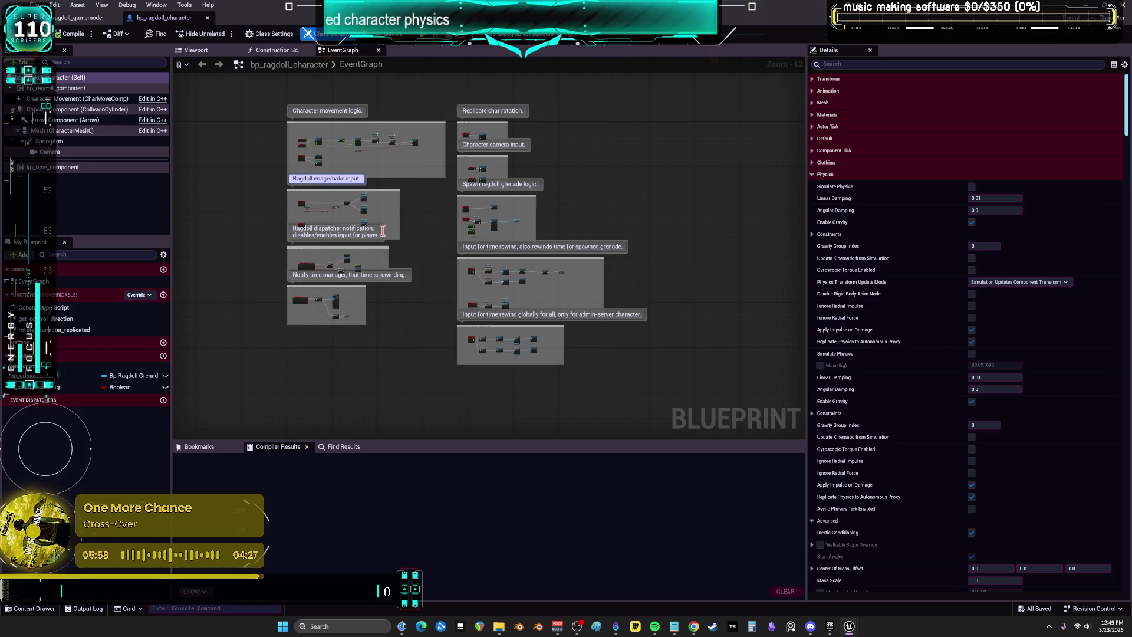
pyautogui.scroll(10, 430, 232)
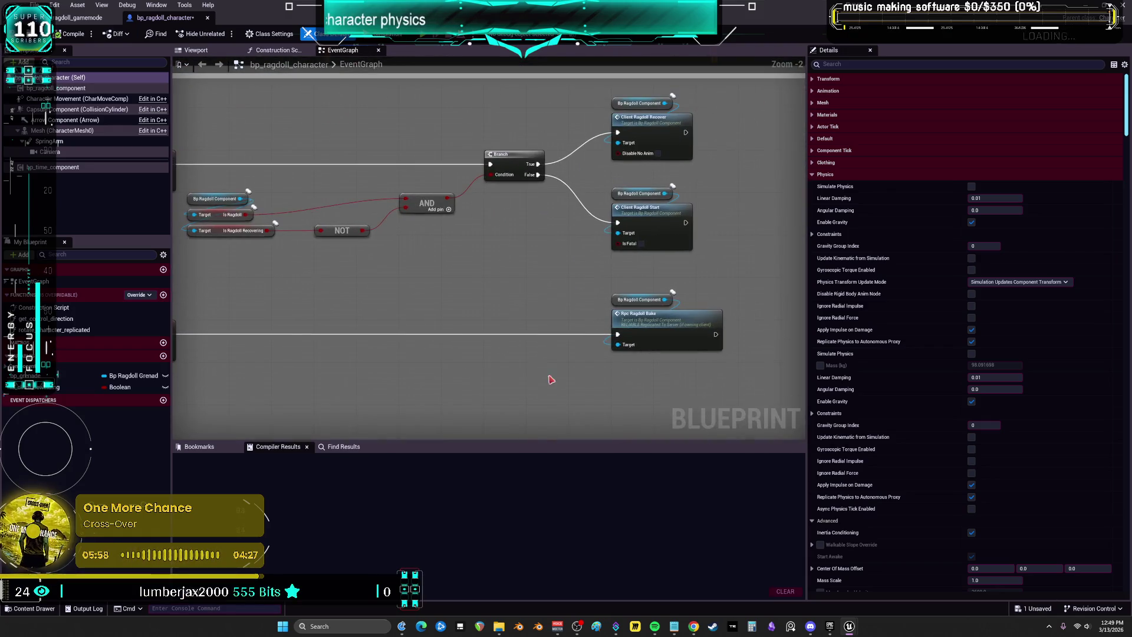
pyautogui.moveTo(398, 269); pyautogui.dragTo(646, 307)
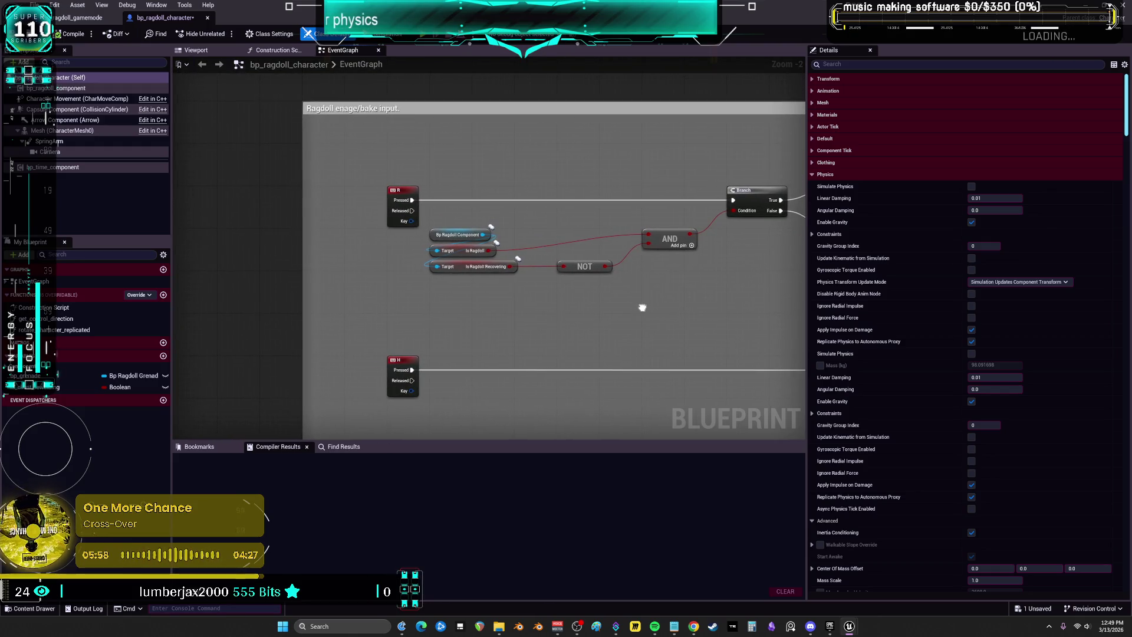
pyautogui.moveTo(645, 307); pyautogui.dragTo(361, 324)
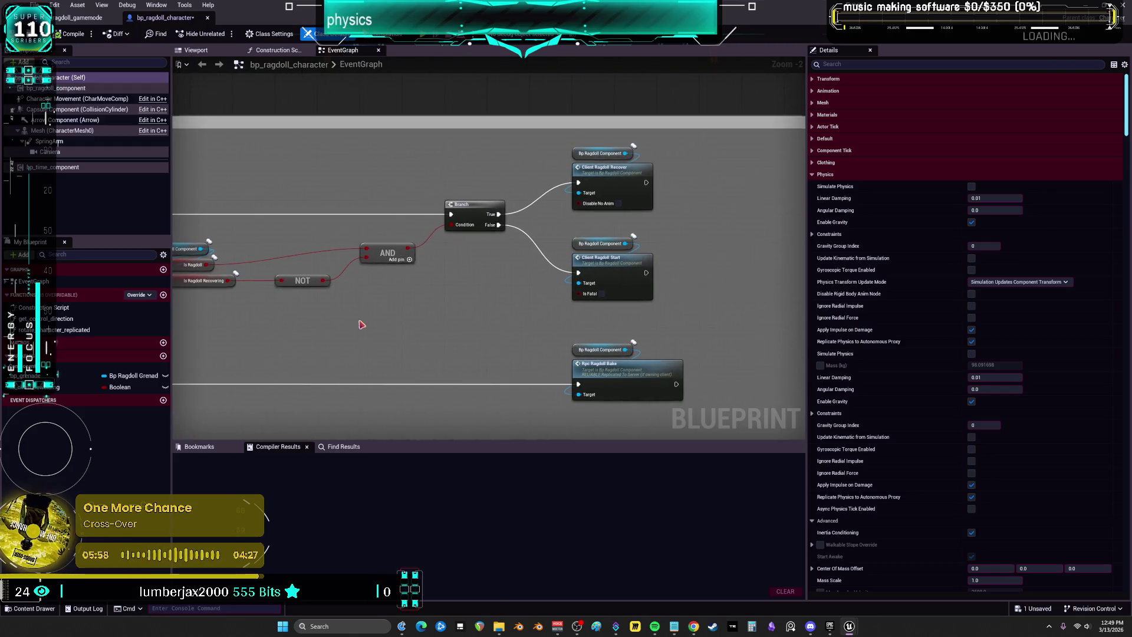
pyautogui.rightClick(452, 214)
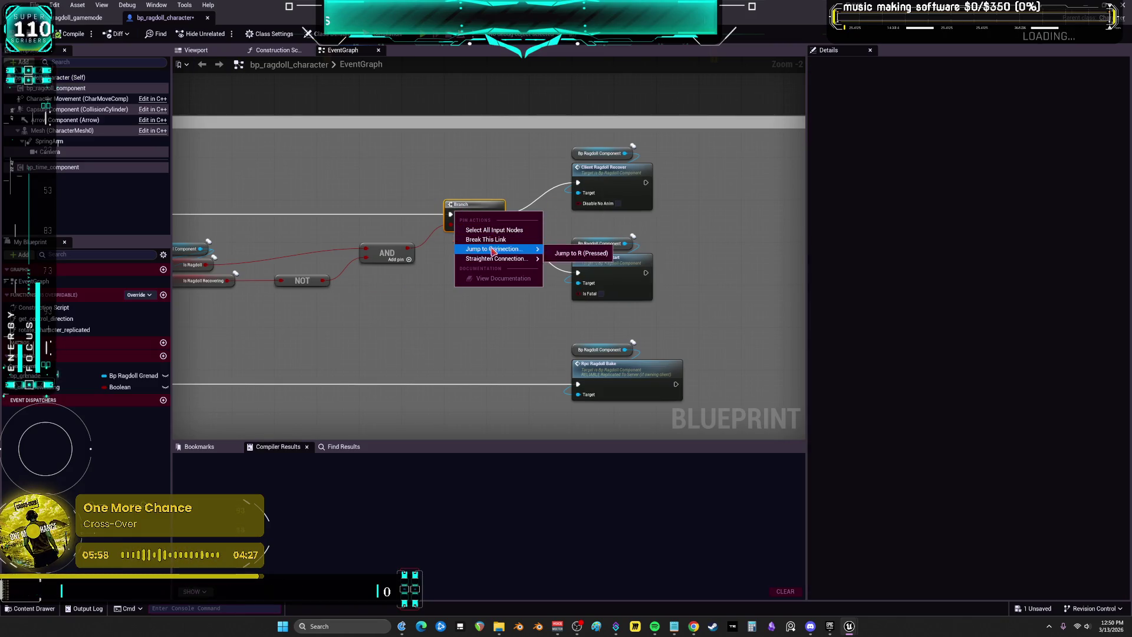
pyautogui.press('Escape')
pyautogui.rightClick(475, 215)
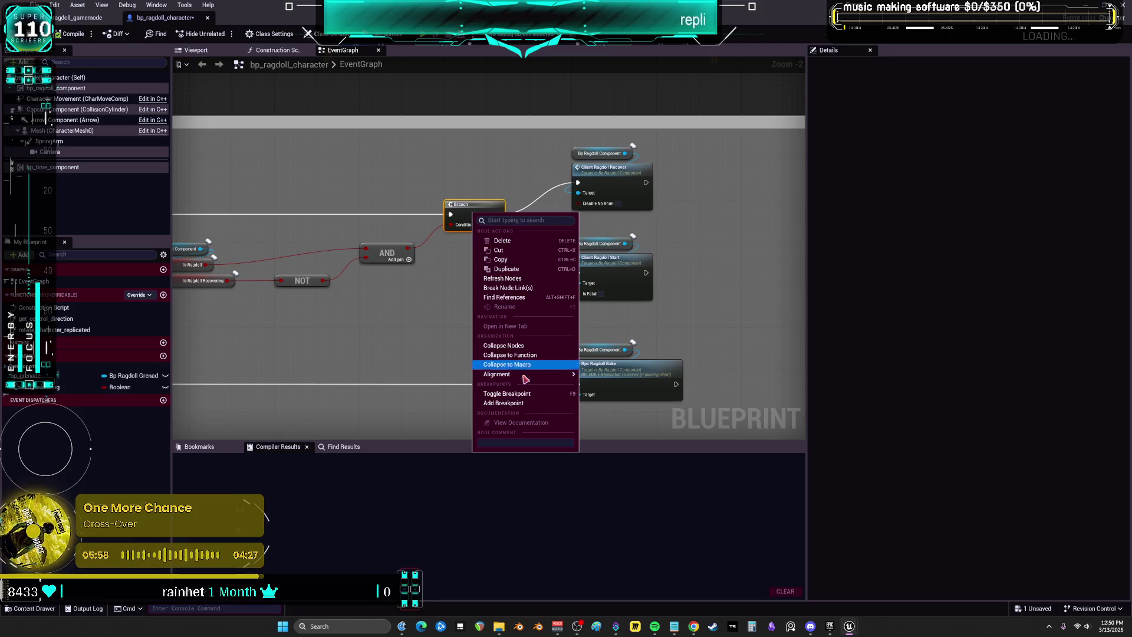
pyautogui.click(508, 403)
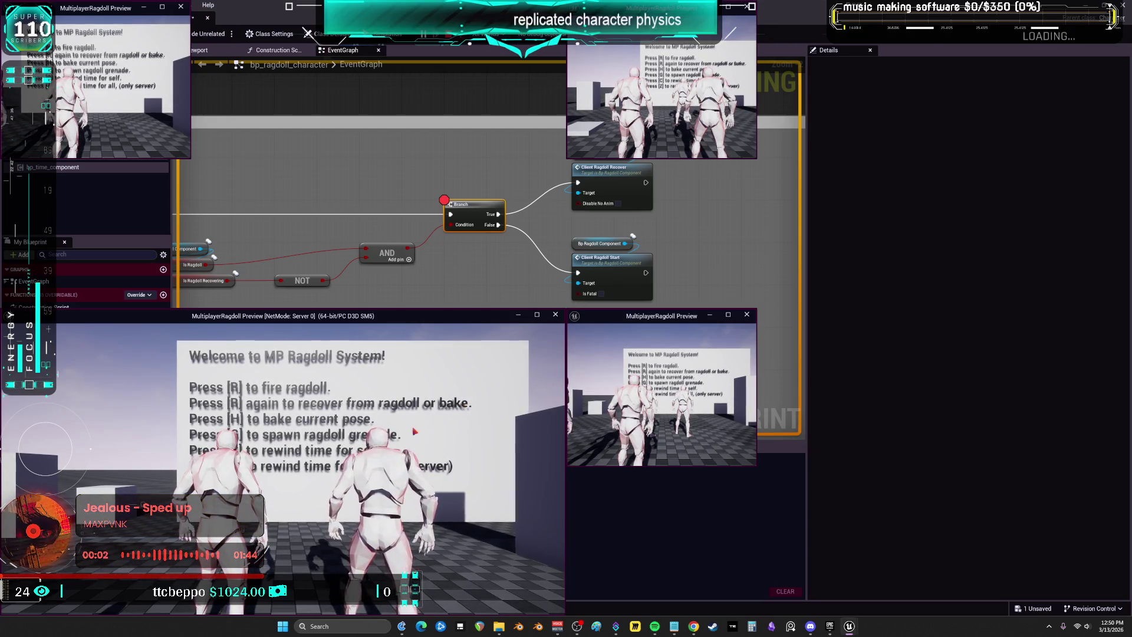
# Trigger ragdoll with R to hit the breakpoint, then step over (F10) and into (F11) client_ragdoll_start
pyautogui.press('r')
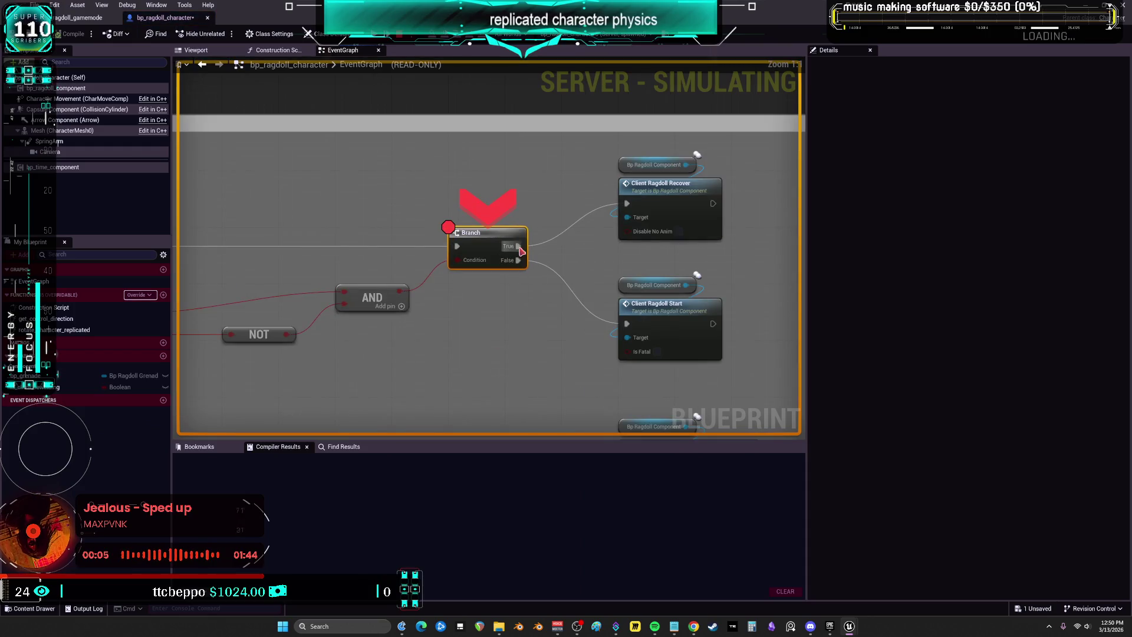
pyautogui.moveTo(401, 296)
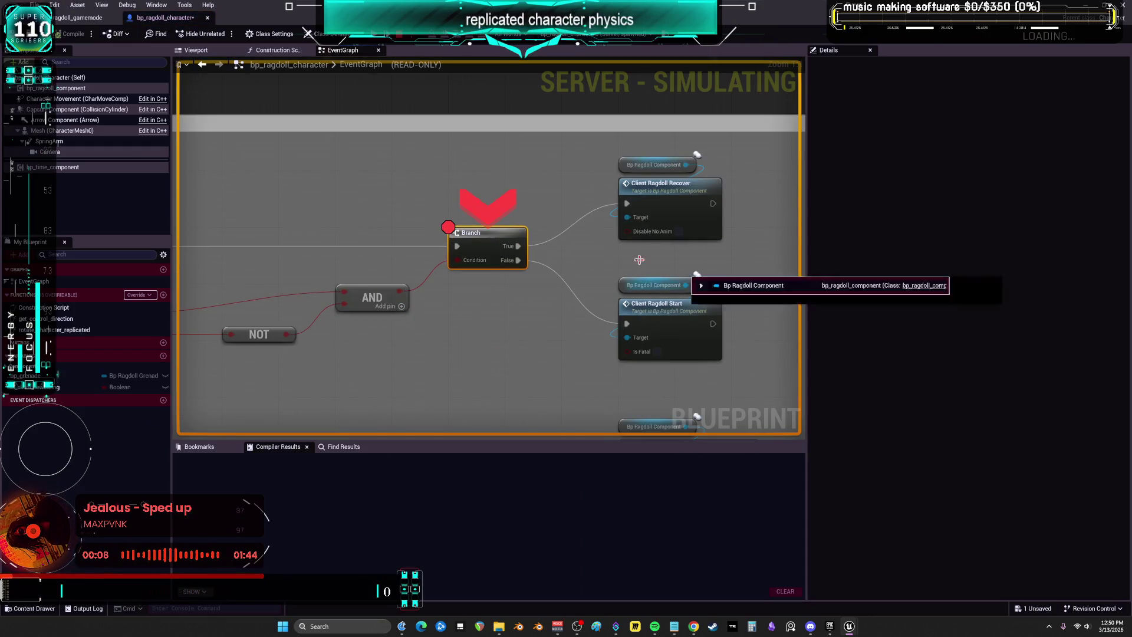
pyautogui.press('F10')
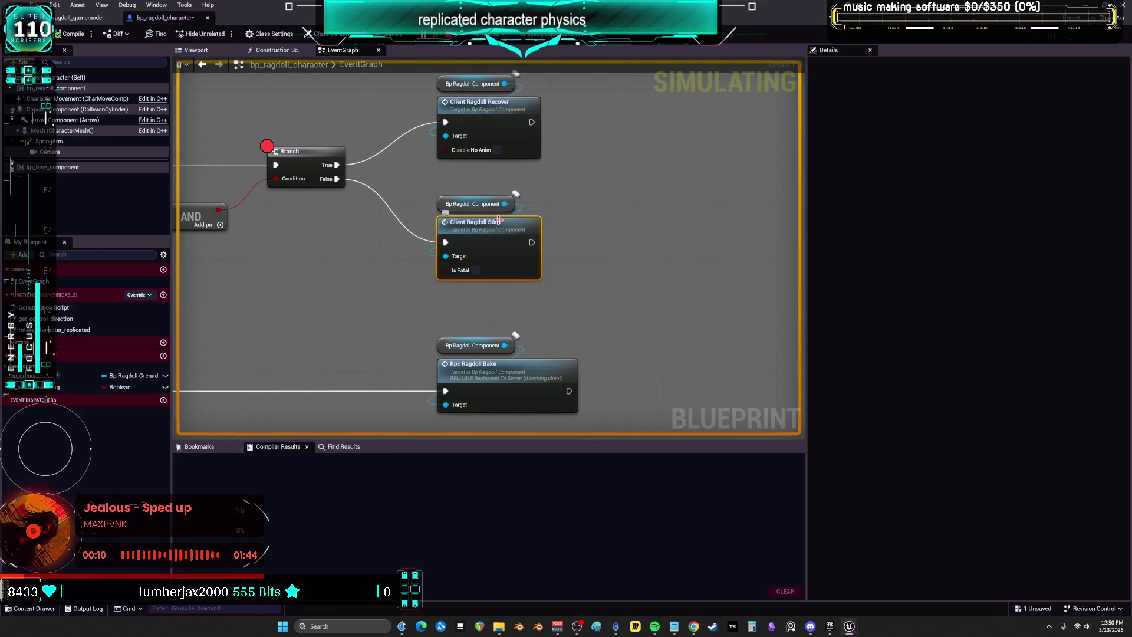
pyautogui.press('F11')
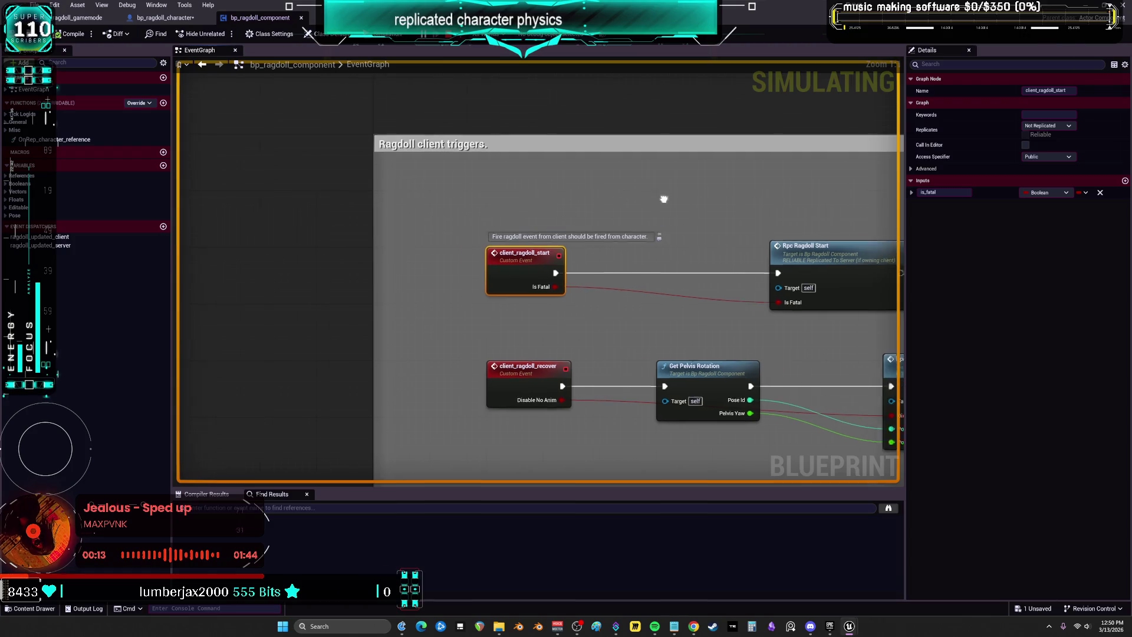
# Inspect the client_ragdoll_start triggers and the listed bp_ragdoll_component debug instances, then leave the editor
pyautogui.moveTo(664, 199); pyautogui.dragTo(412, 198)
pyautogui.click(551, 34)
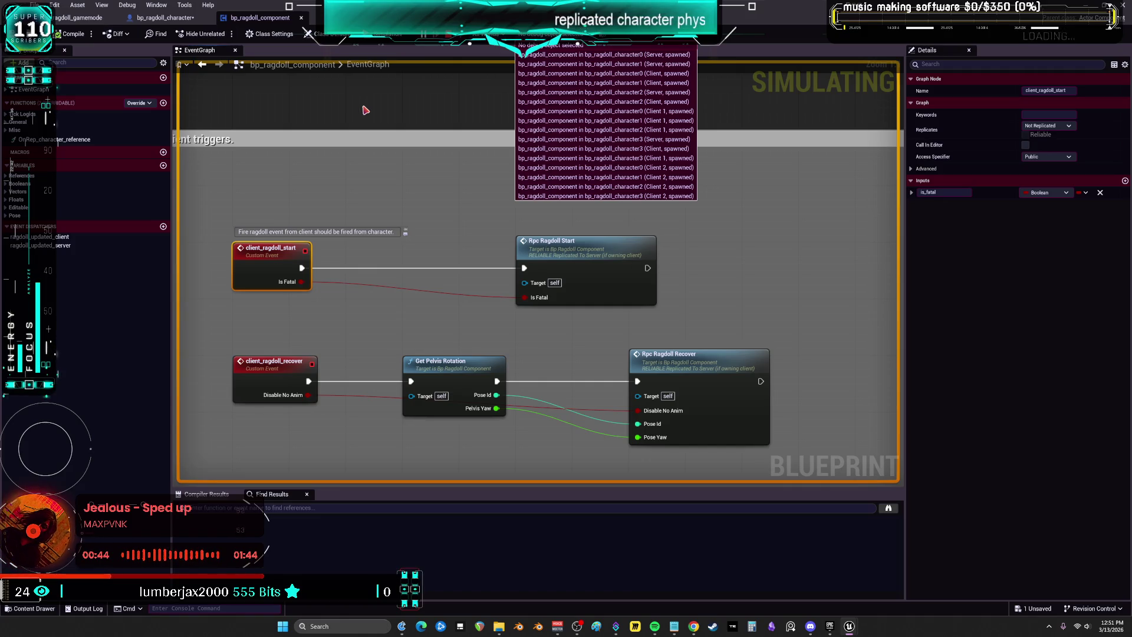
pyautogui.click(475, 96)
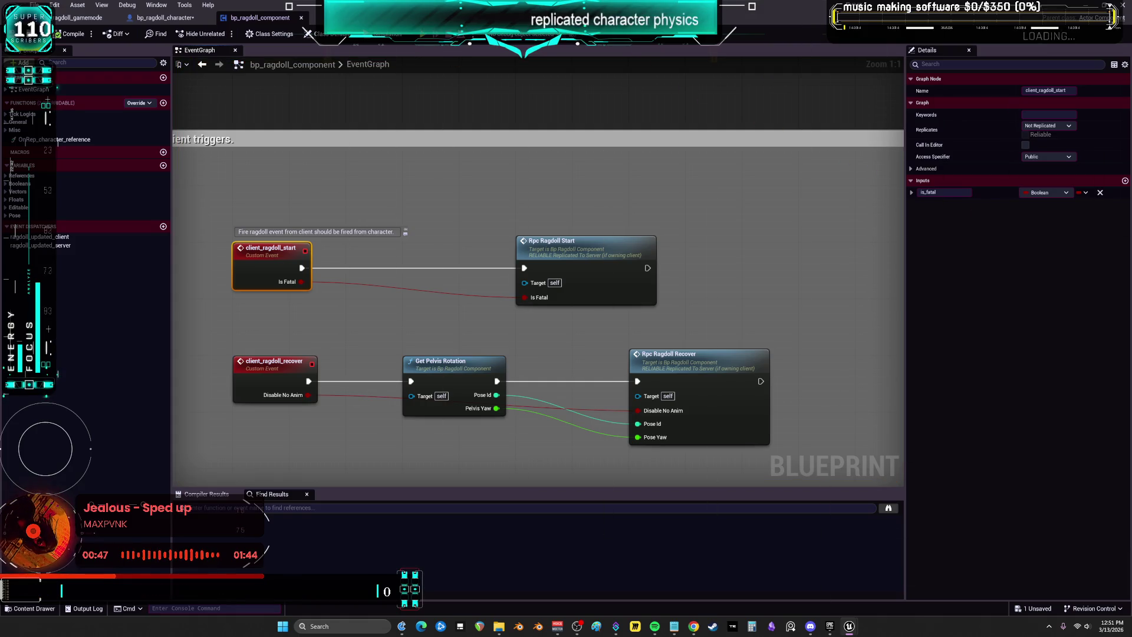
pyautogui.hotkey('alt', 'Tab')
pyautogui.hotkey('alt', 'Tab')
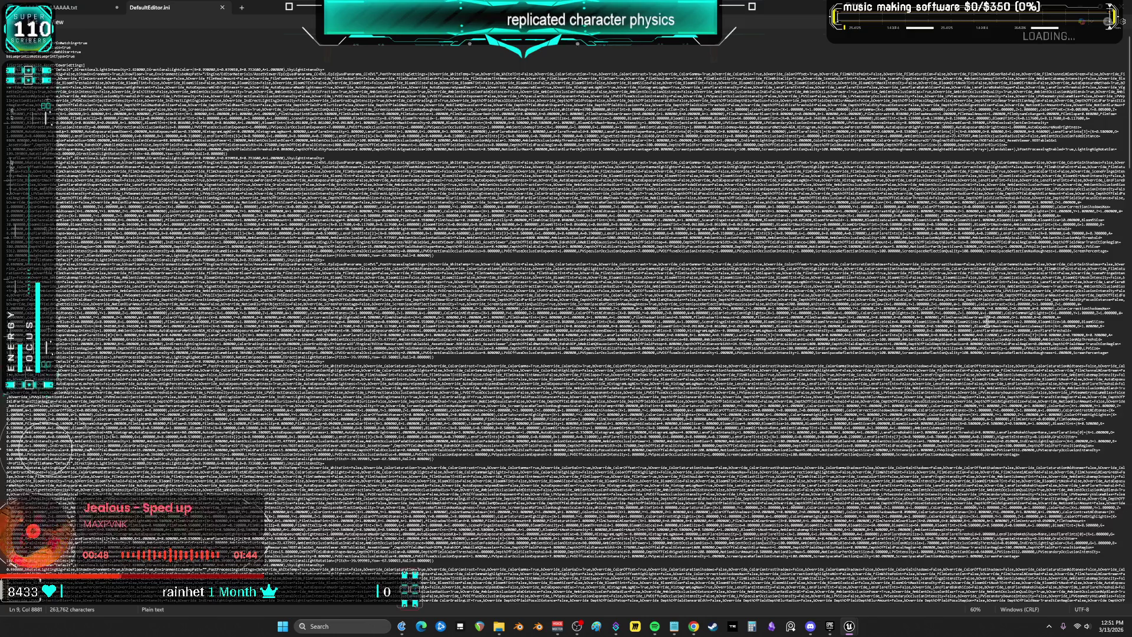
# Launch Unreal Engine 5.7.4 from the Epic Games Launcher and show the My Projects list
pyautogui.click(831, 630)
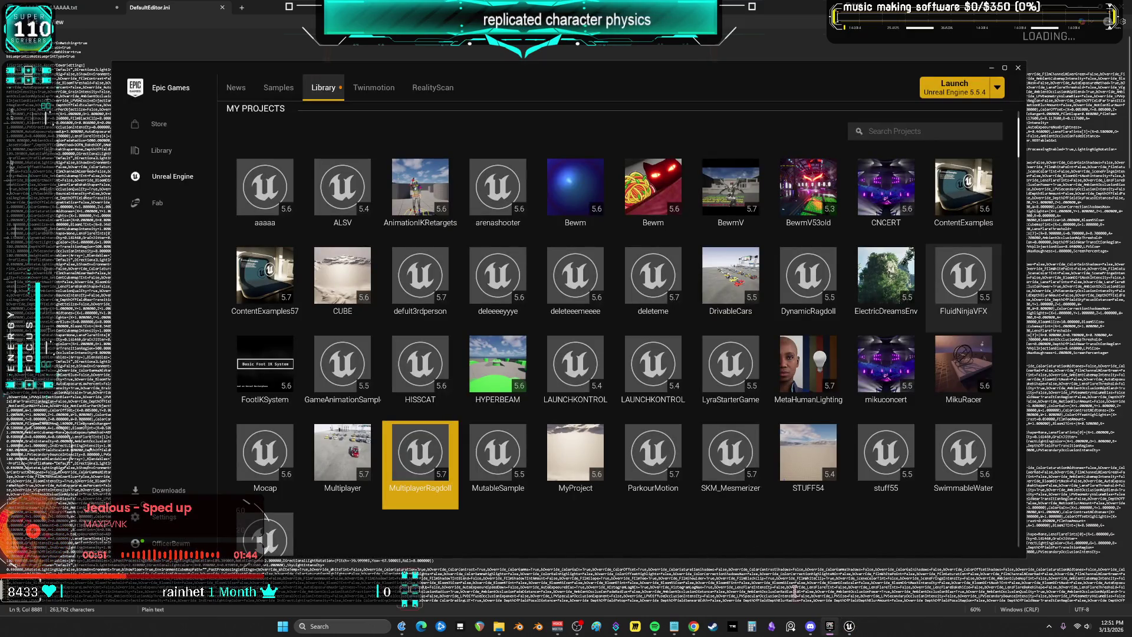
pyautogui.scroll(3, 424, 213)
pyautogui.click(526, 179)
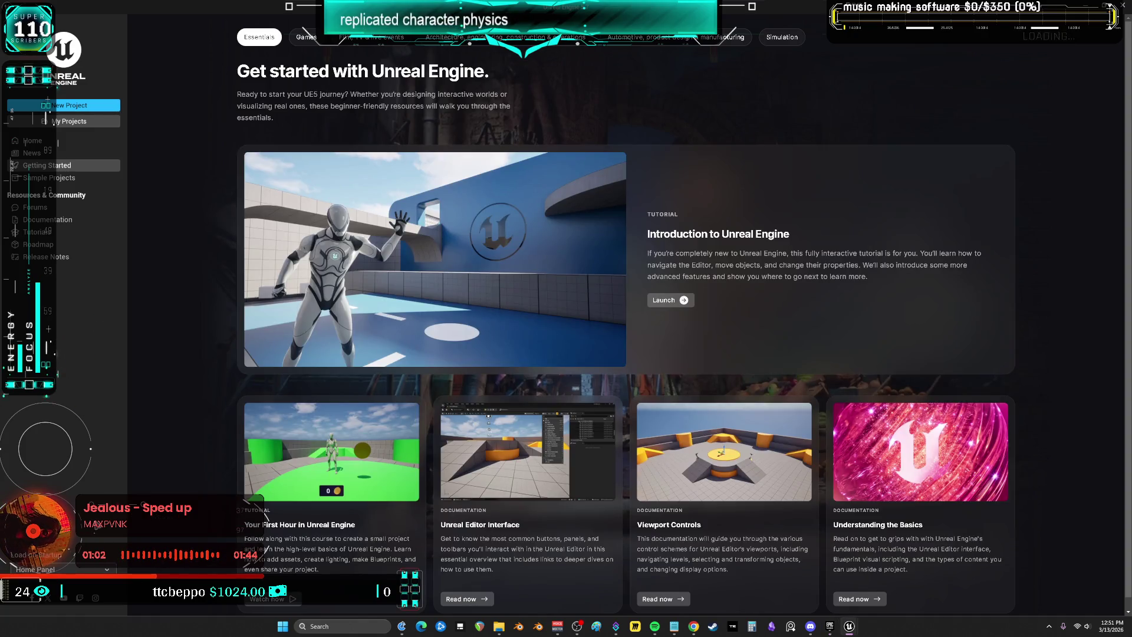
pyautogui.click(82, 120)
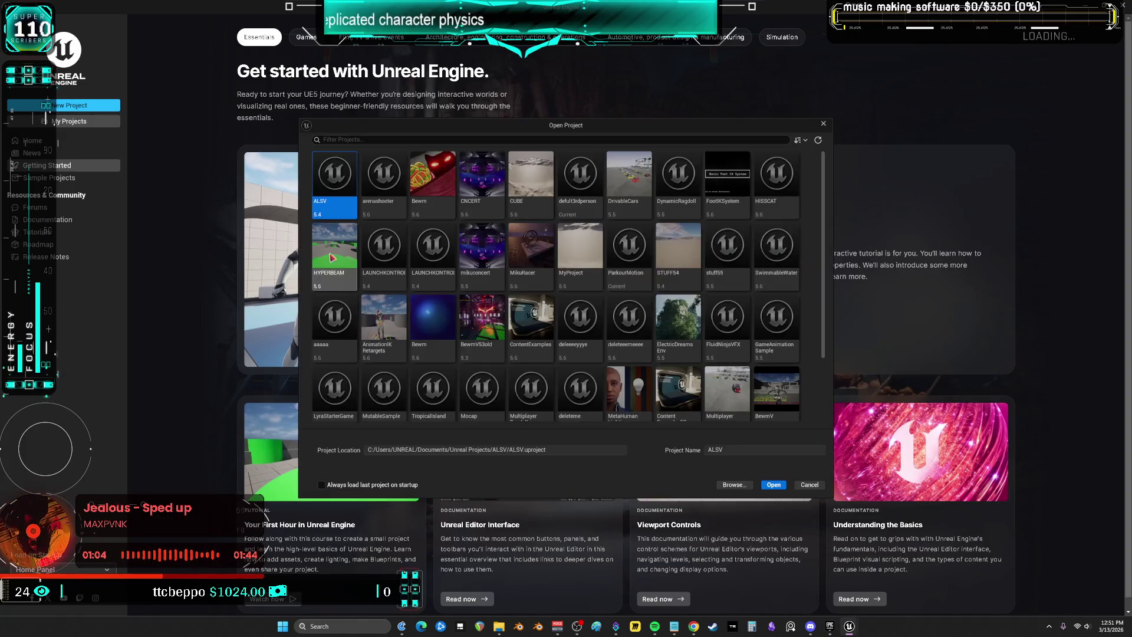
# Browse to P4\Multiplayer and open Multiplayer.uproject
pyautogui.click(734, 485)
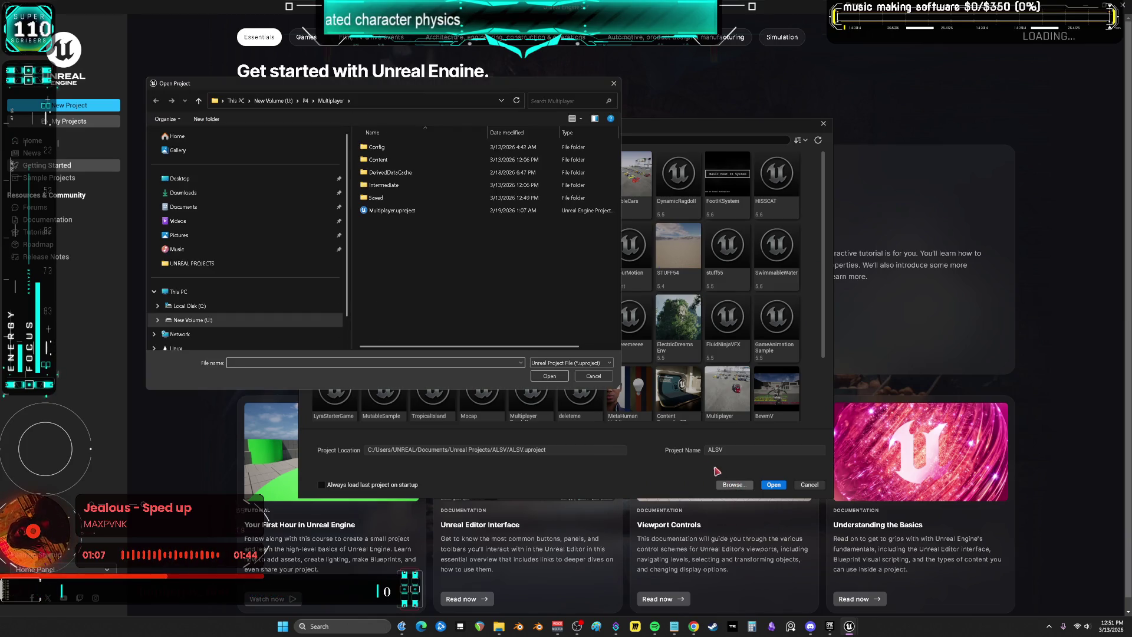
pyautogui.click(392, 211)
pyautogui.click(549, 376)
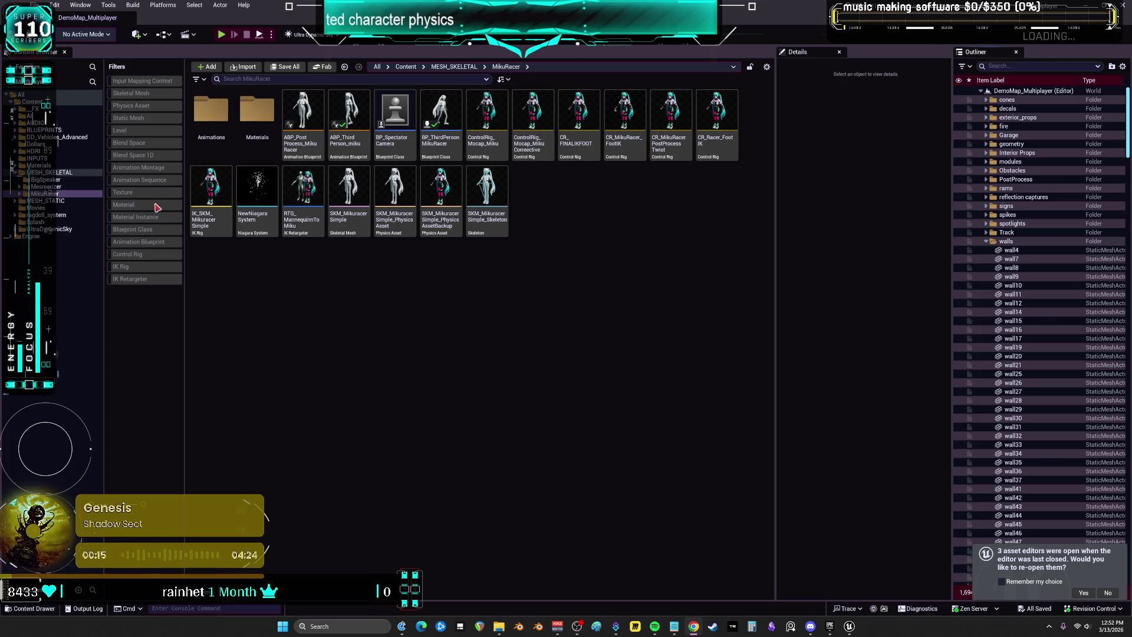
# Open BP_ThirdPersonMikuRacer from the MikuRacer folder in the Blueprint editor
pyautogui.click(488, 190)
pyautogui.click(446, 140)
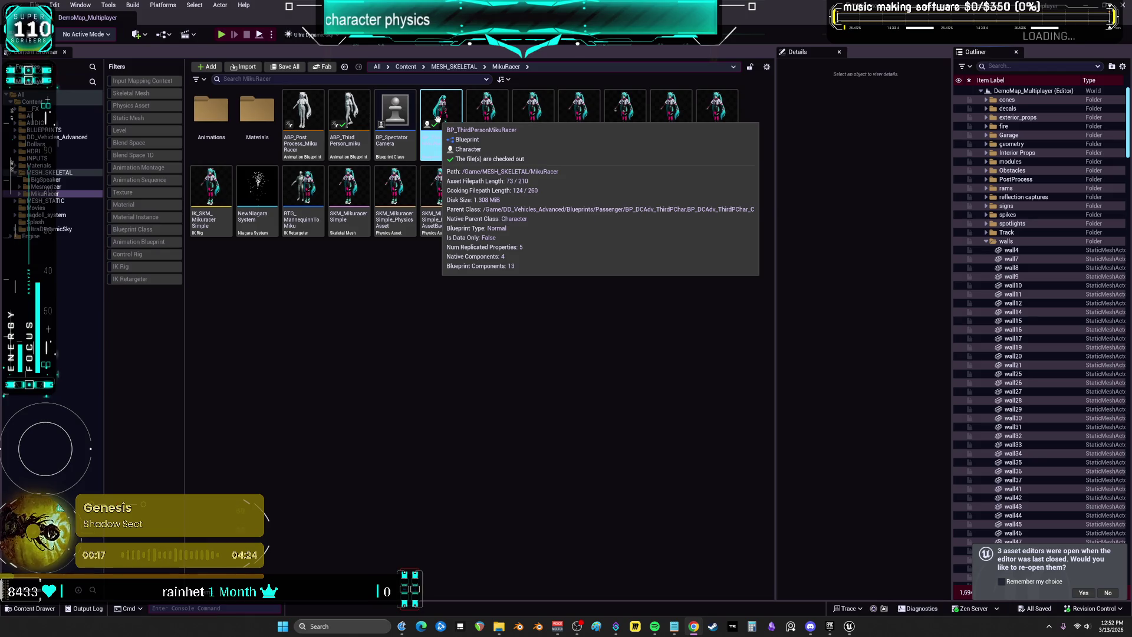
pyautogui.click(372, 344)
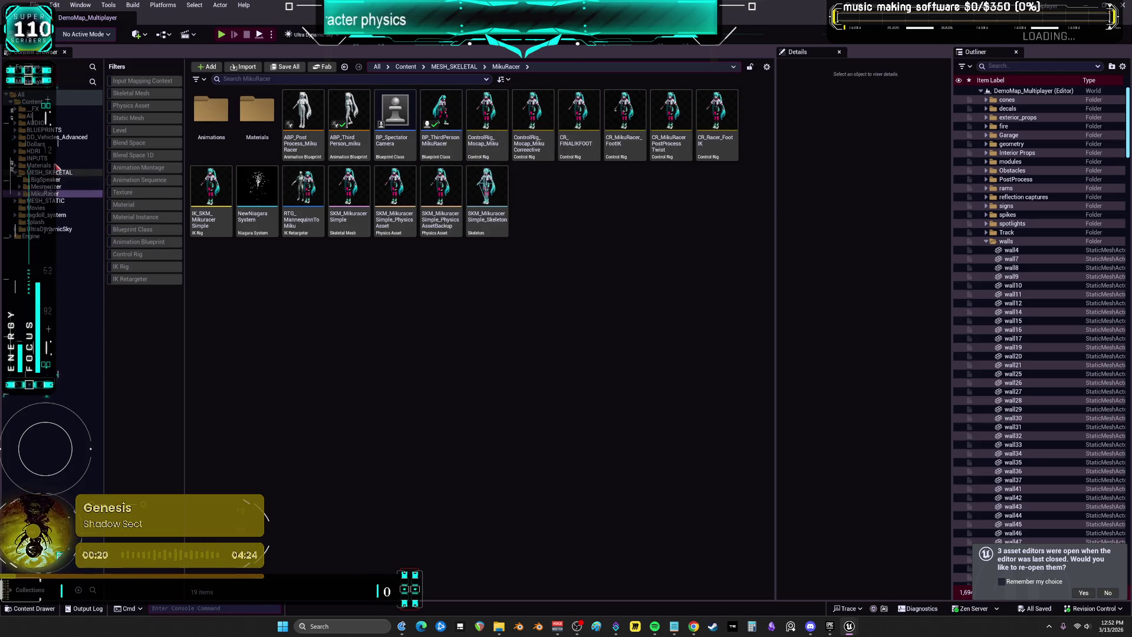
pyautogui.click(411, 146)
pyautogui.click(446, 116)
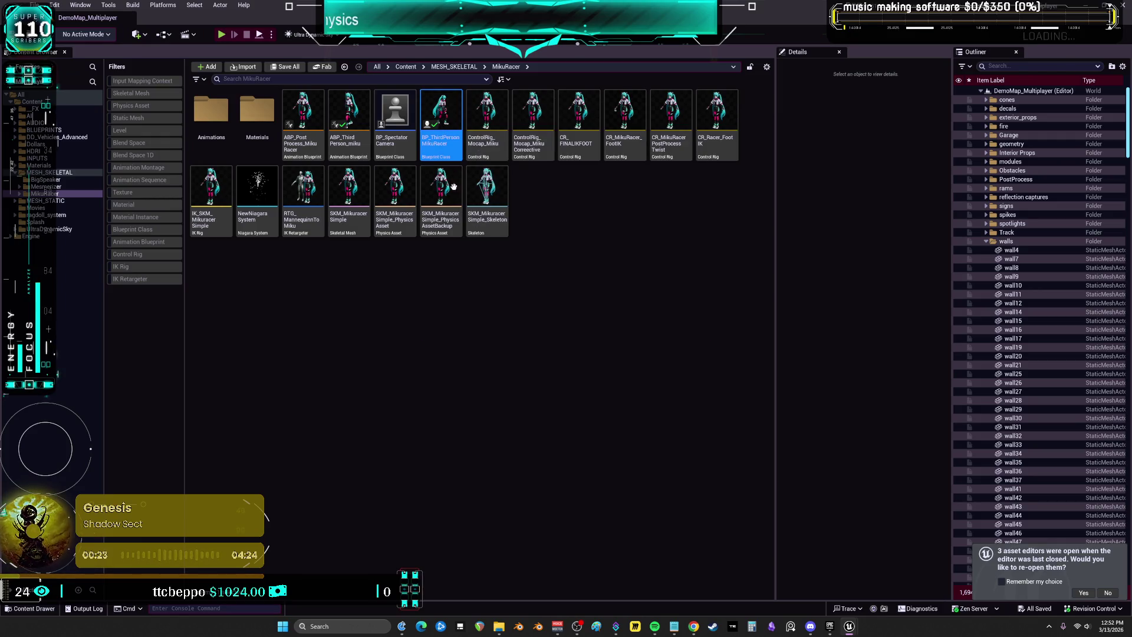
pyautogui.doubleClick(447, 115)
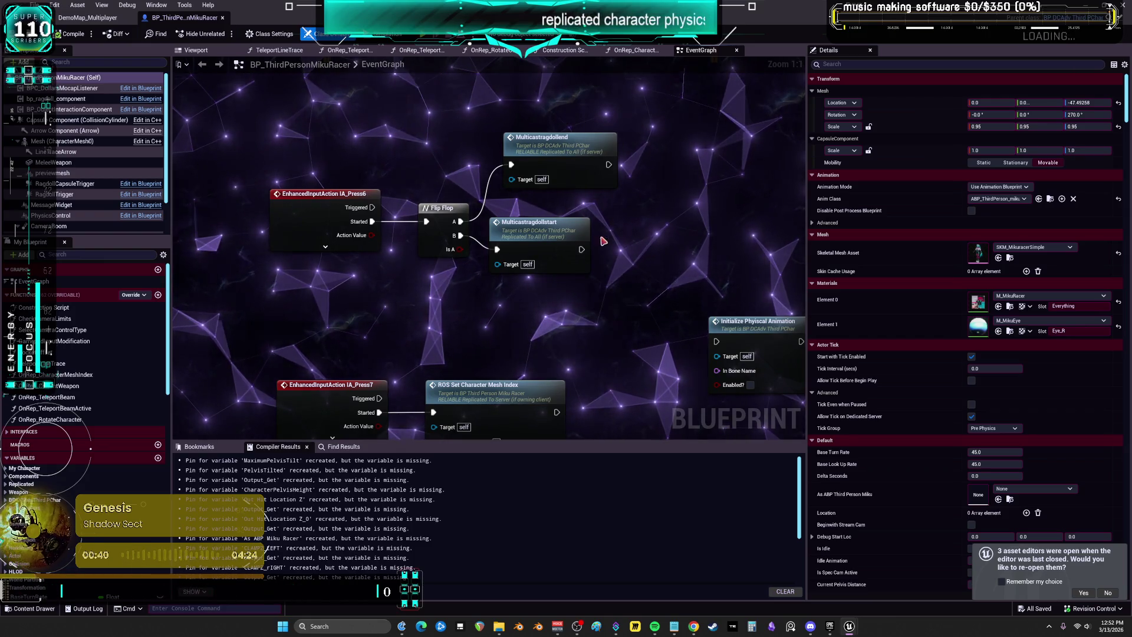
pyautogui.moveTo(640, 291)
pyautogui.mouseDown()
pyautogui.moveTo(630, 285)
pyautogui.moveTo(617, 310)
pyautogui.moveTo(648, 290)
pyautogui.moveTo(665, 259)
pyautogui.mouseUp()
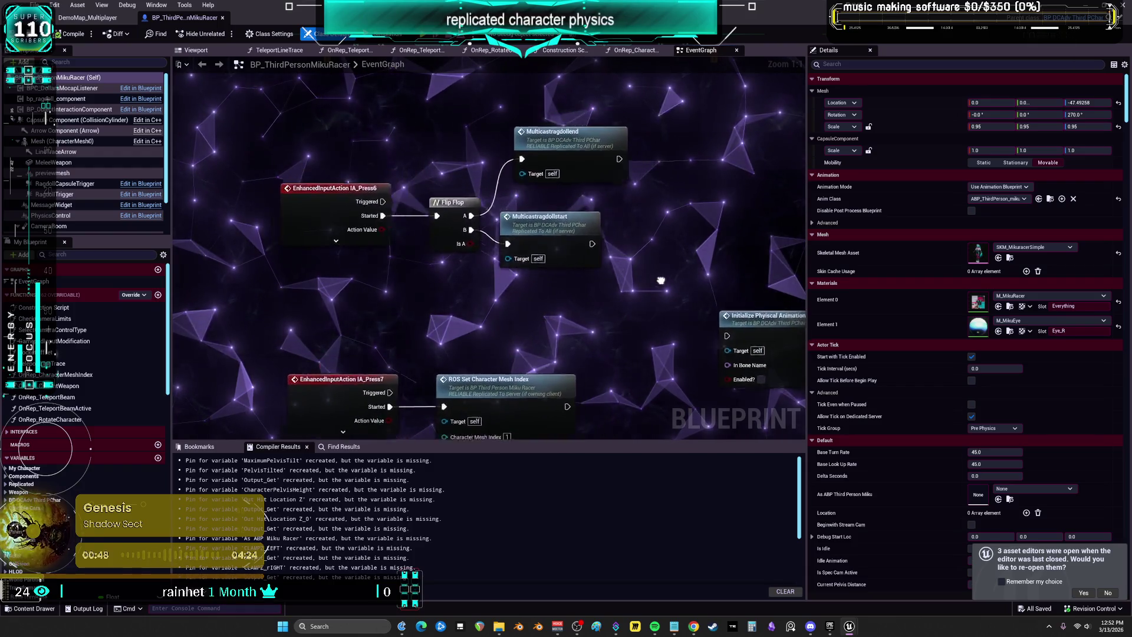
pyautogui.moveTo(717, 252); pyautogui.dragTo(764, 228)
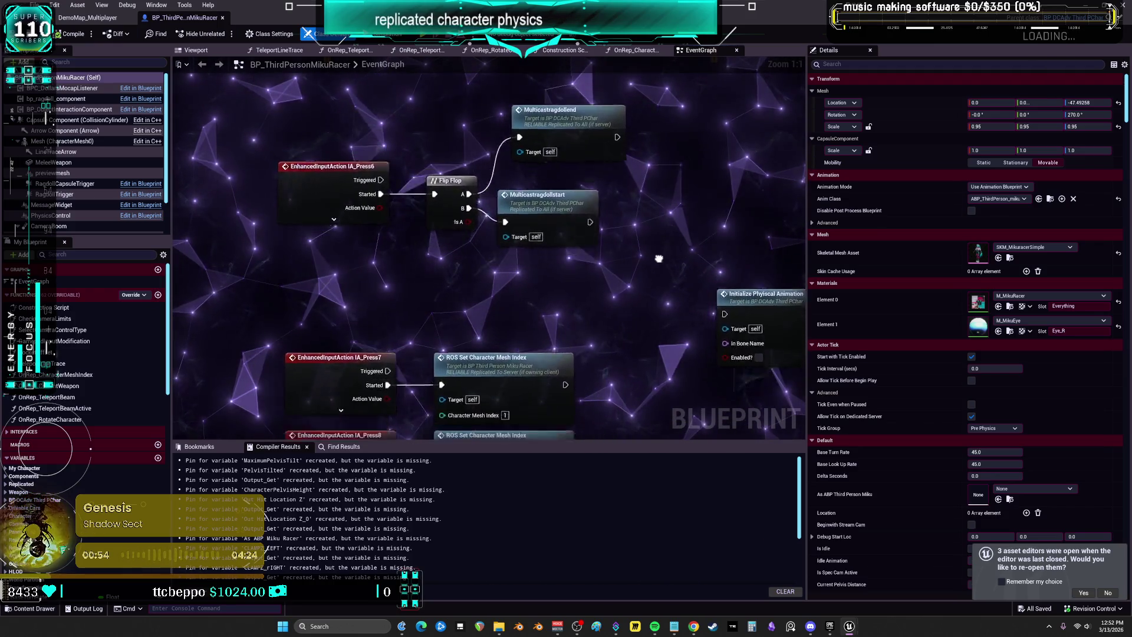
pyautogui.moveTo(766, 265); pyautogui.dragTo(794, 313)
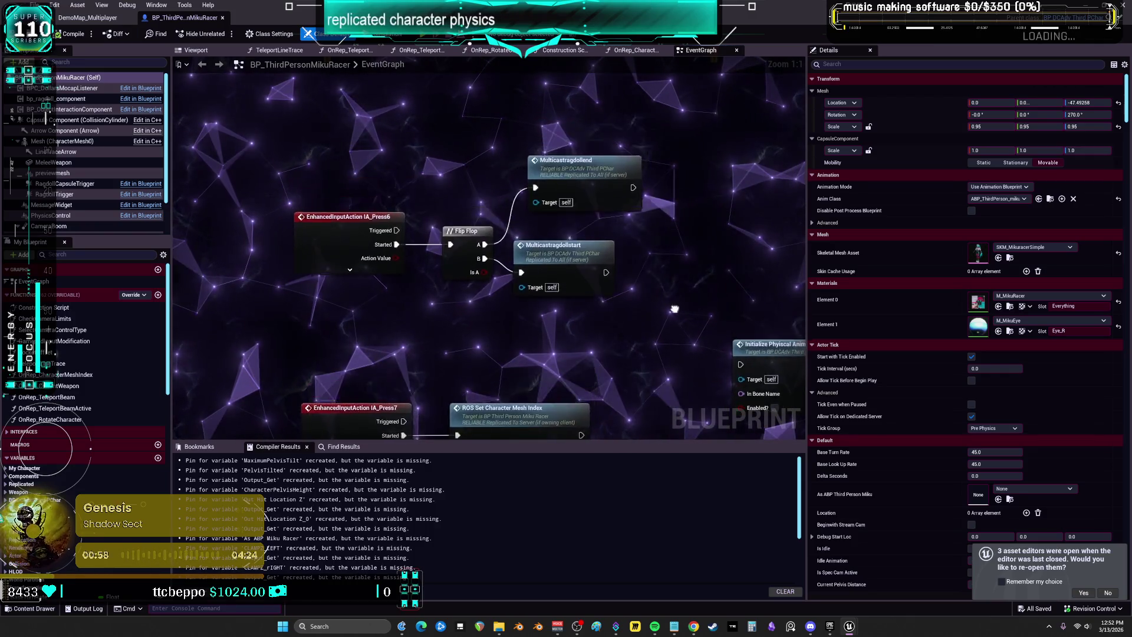
pyautogui.moveTo(765, 255)
pyautogui.mouseDown()
pyautogui.moveTo(680, 283)
pyautogui.moveTo(825, 273)
pyautogui.mouseUp()
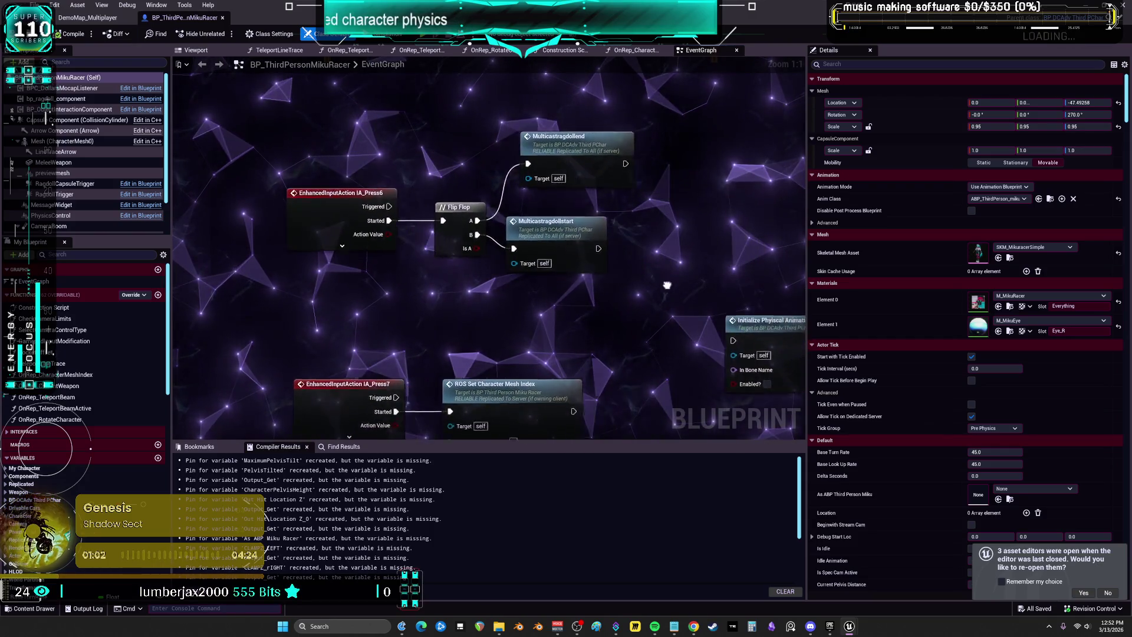
pyautogui.moveTo(667, 286); pyautogui.dragTo(735, 293)
pyautogui.moveTo(654, 279); pyautogui.dragTo(770, 301)
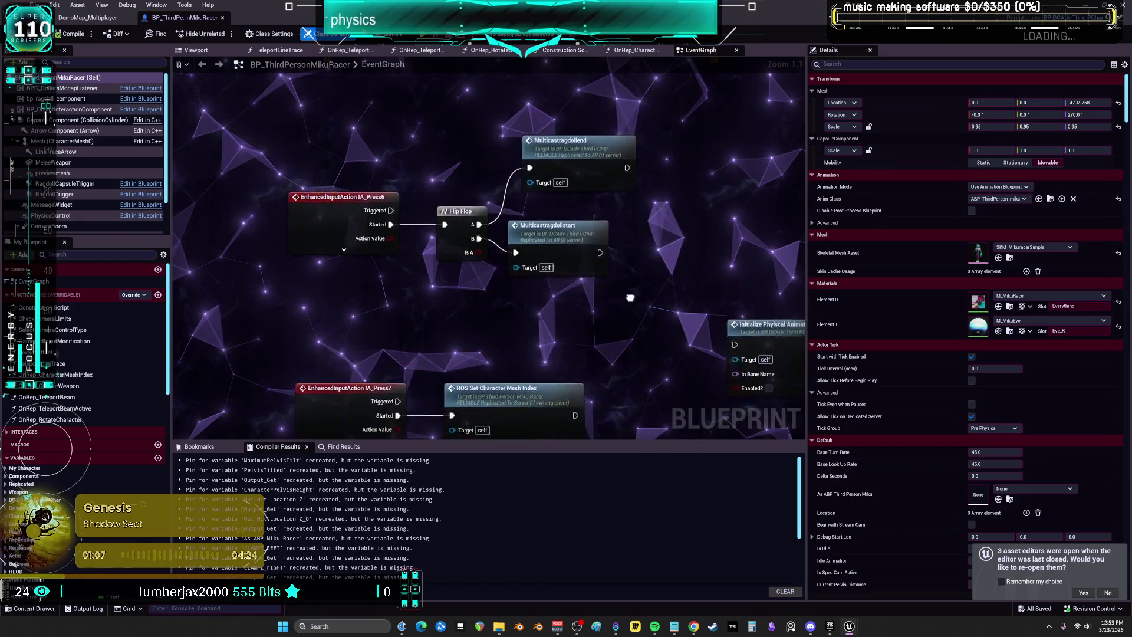
pyautogui.moveTo(721, 288)
pyautogui.mouseDown()
pyautogui.moveTo(682, 286)
pyautogui.moveTo(741, 291)
pyautogui.mouseUp()
pyautogui.moveTo(665, 294)
pyautogui.mouseDown()
pyautogui.moveTo(705, 250)
pyautogui.moveTo(657, 283)
pyautogui.moveTo(751, 268)
pyautogui.mouseUp()
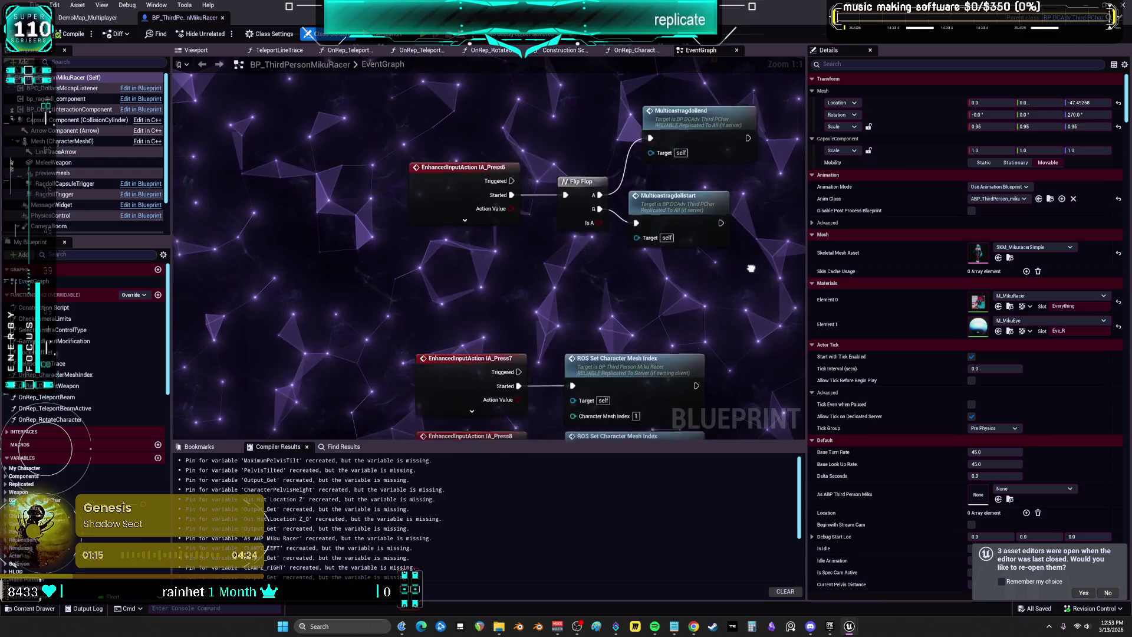
pyautogui.moveTo(611, 312)
pyautogui.mouseDown()
pyautogui.moveTo(694, 404)
pyautogui.moveTo(761, 321)
pyautogui.moveTo(693, 255)
pyautogui.moveTo(638, 269)
pyautogui.moveTo(680, 226)
pyautogui.moveTo(670, 258)
pyautogui.moveTo(696, 237)
pyautogui.moveTo(636, 259)
pyautogui.mouseUp()
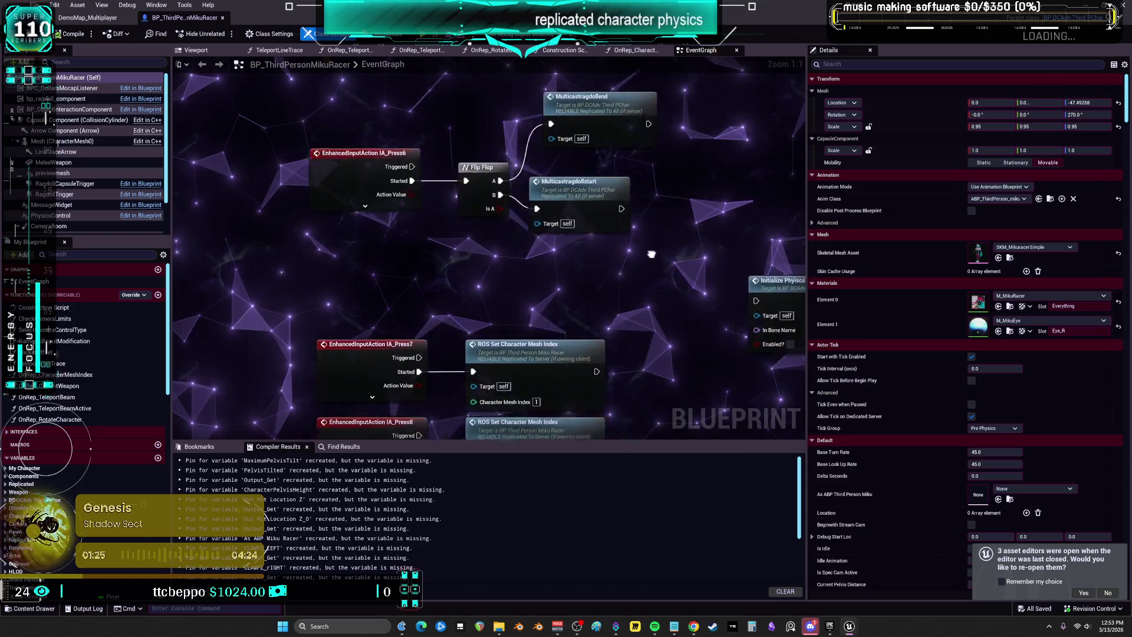
pyautogui.moveTo(652, 254); pyautogui.dragTo(677, 259)
pyautogui.moveTo(748, 271); pyautogui.dragTo(694, 257)
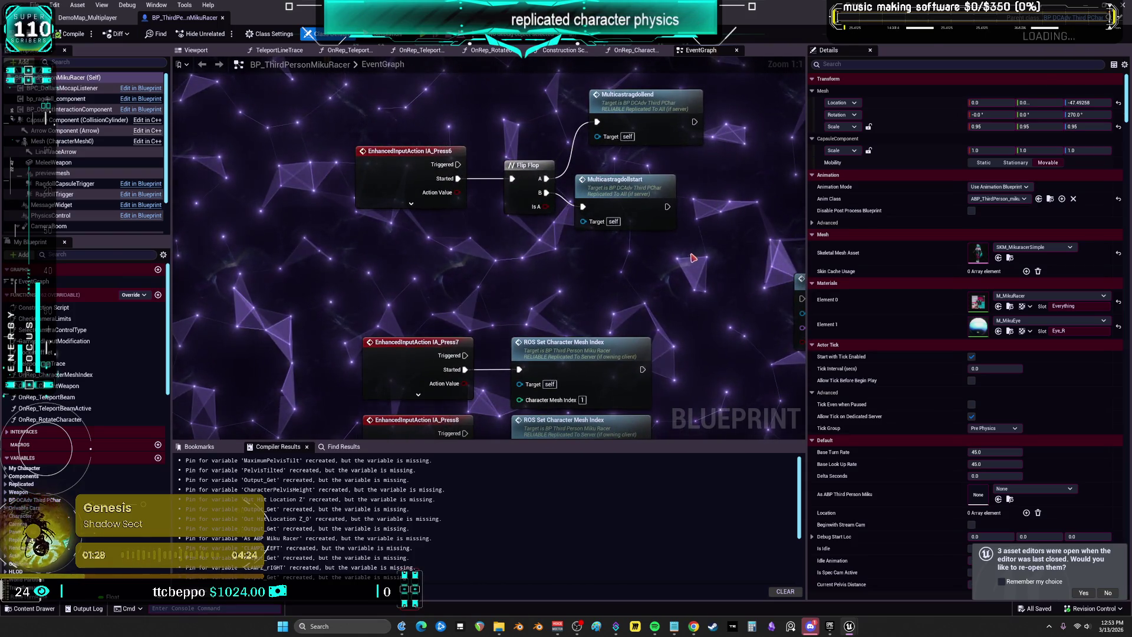
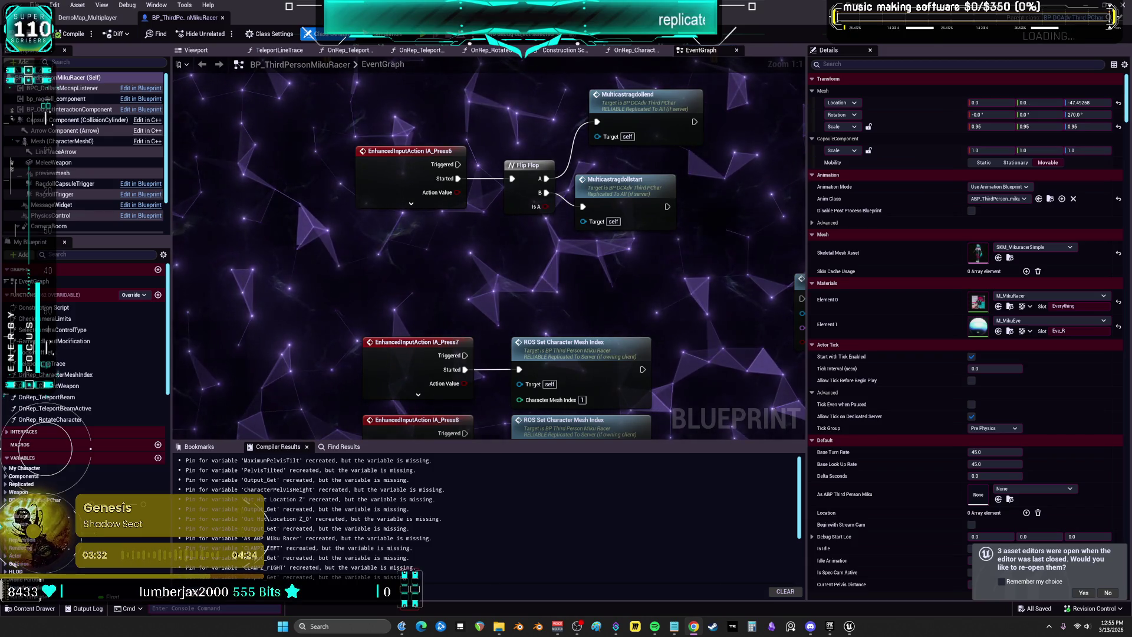
# Leave the BP_ThirdPersonMikuRacer graph for the bp_ragdoll_component event graph with its client ragdoll events
pyautogui.scroll(-3, 245, 124)
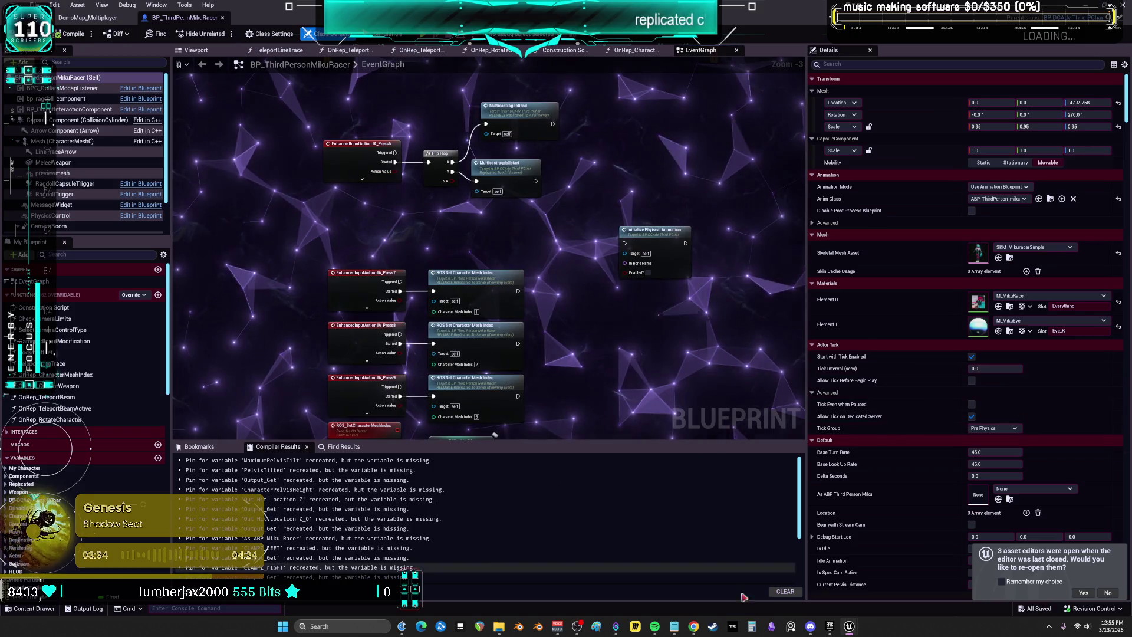
pyautogui.moveTo(850, 627)
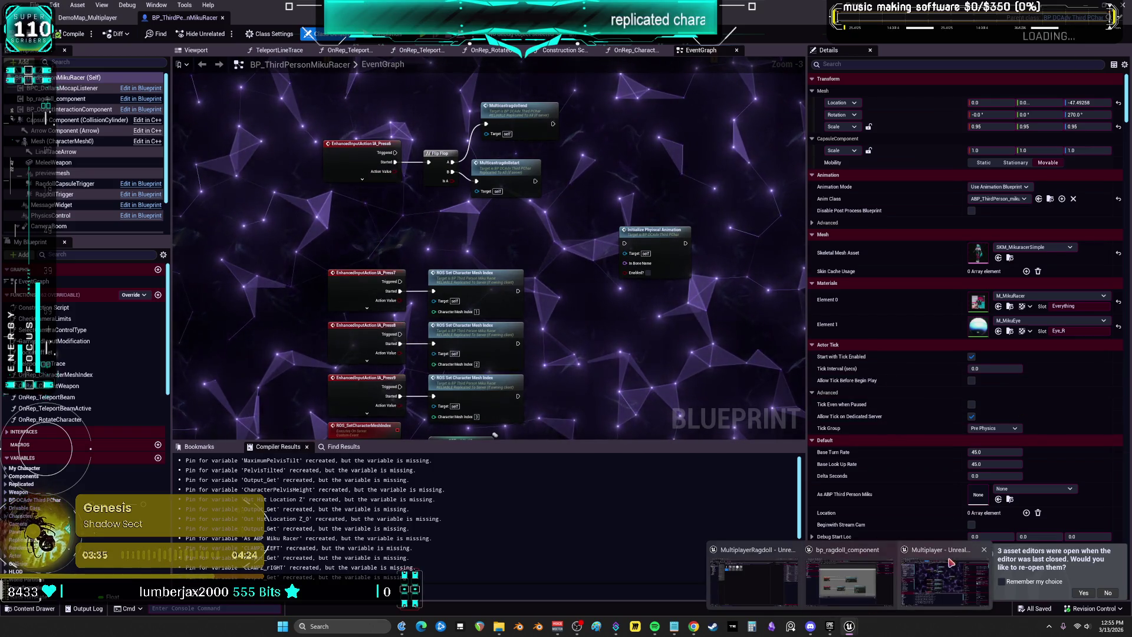
pyautogui.scroll(-3, 555, 224)
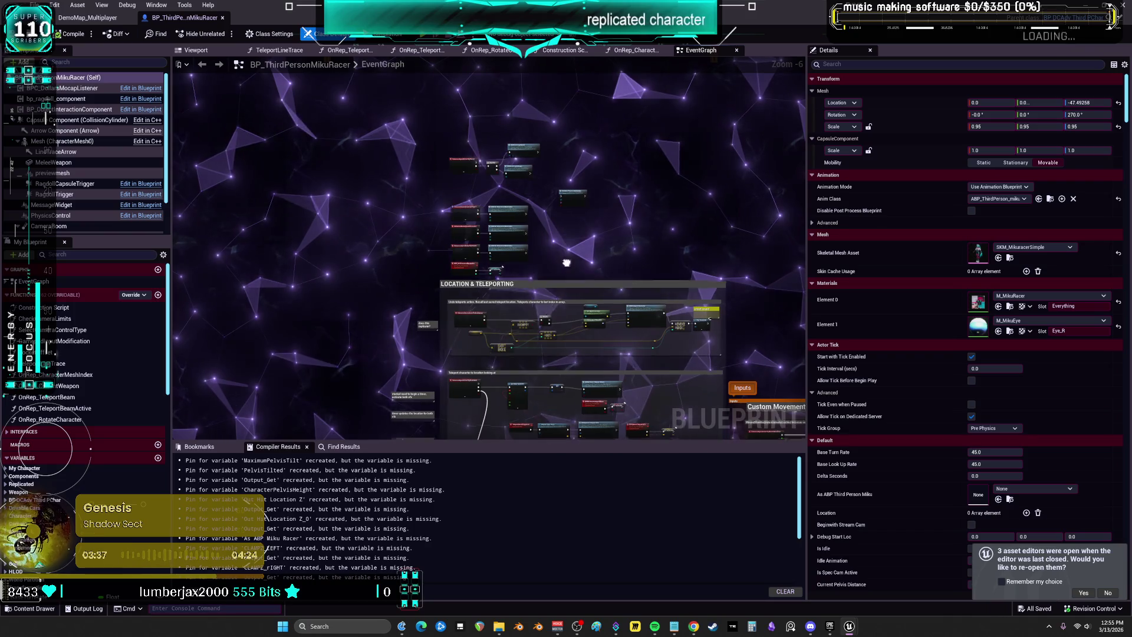
pyautogui.scroll(4, 550, 213)
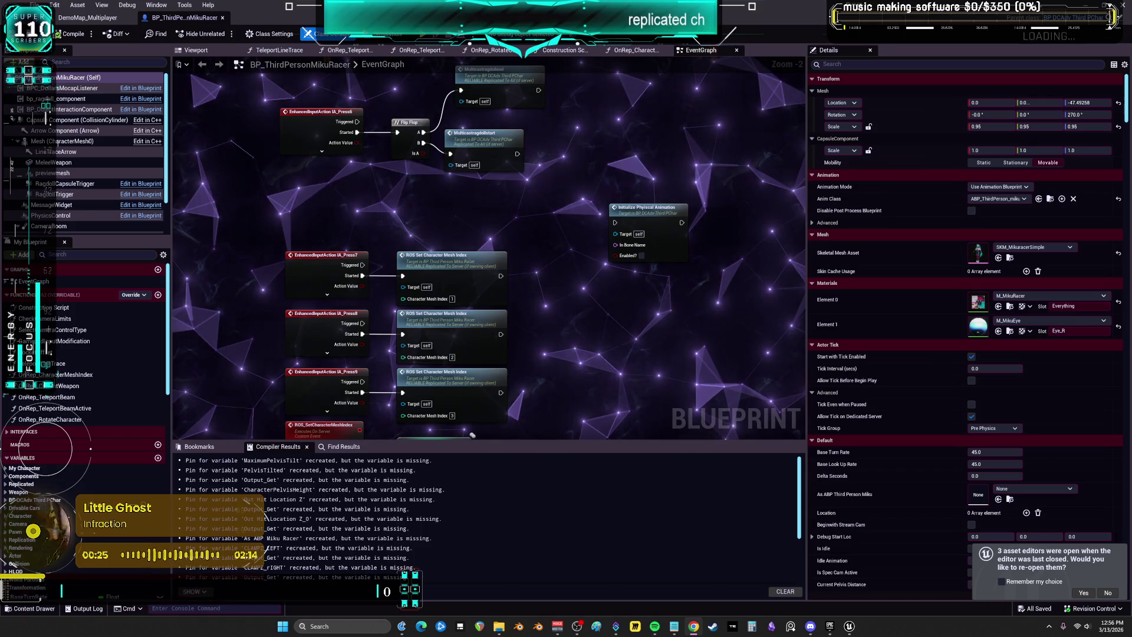
pyautogui.scroll(-2, 583, 192)
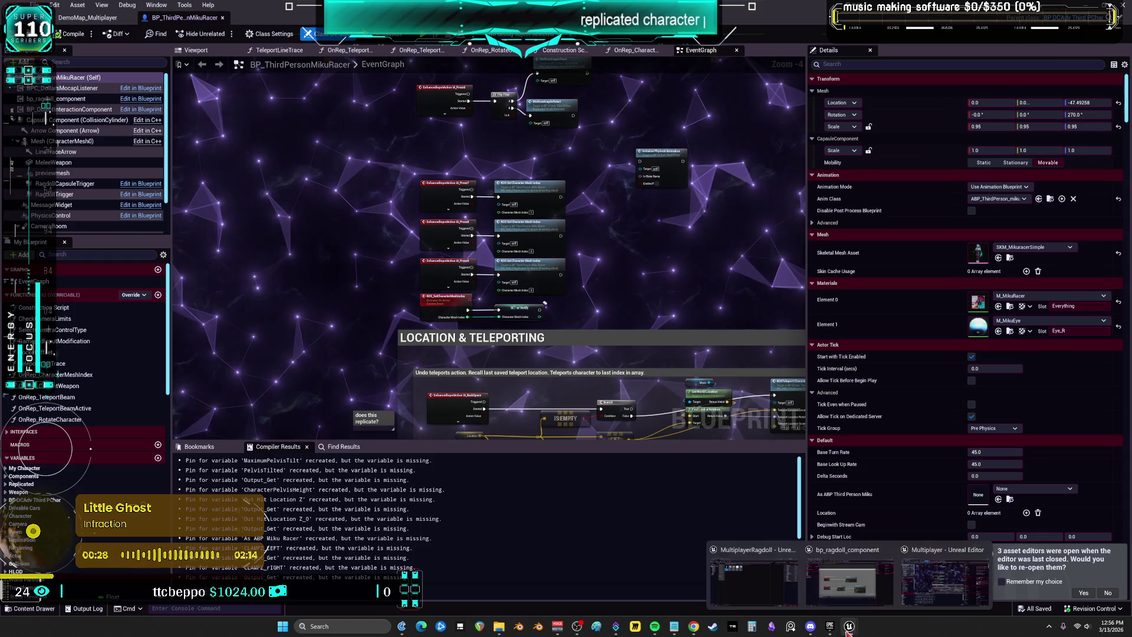
pyautogui.click(849, 581)
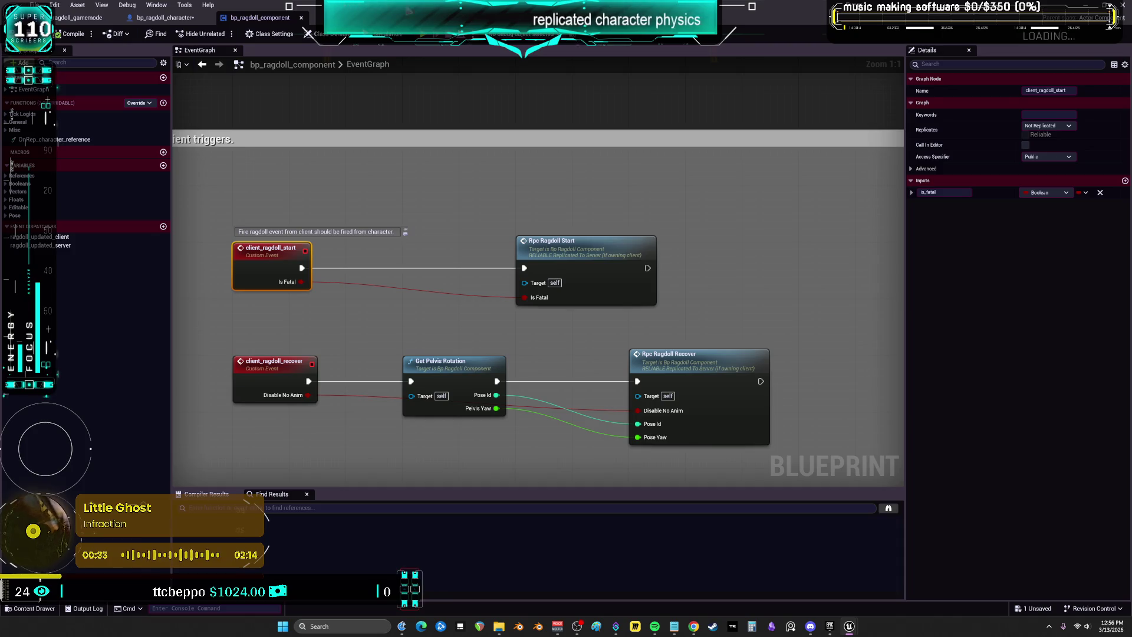
# Set Number of Players to 2 in the play options and start a play session
pyautogui.click(117, 22)
pyautogui.click(272, 33)
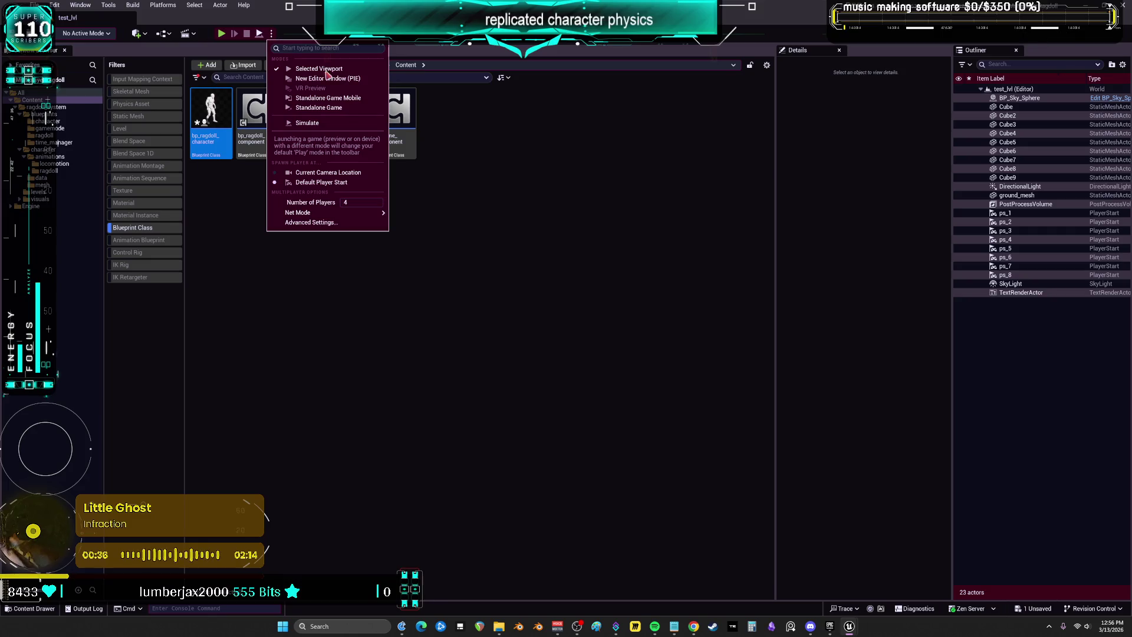
pyautogui.moveTo(372, 212)
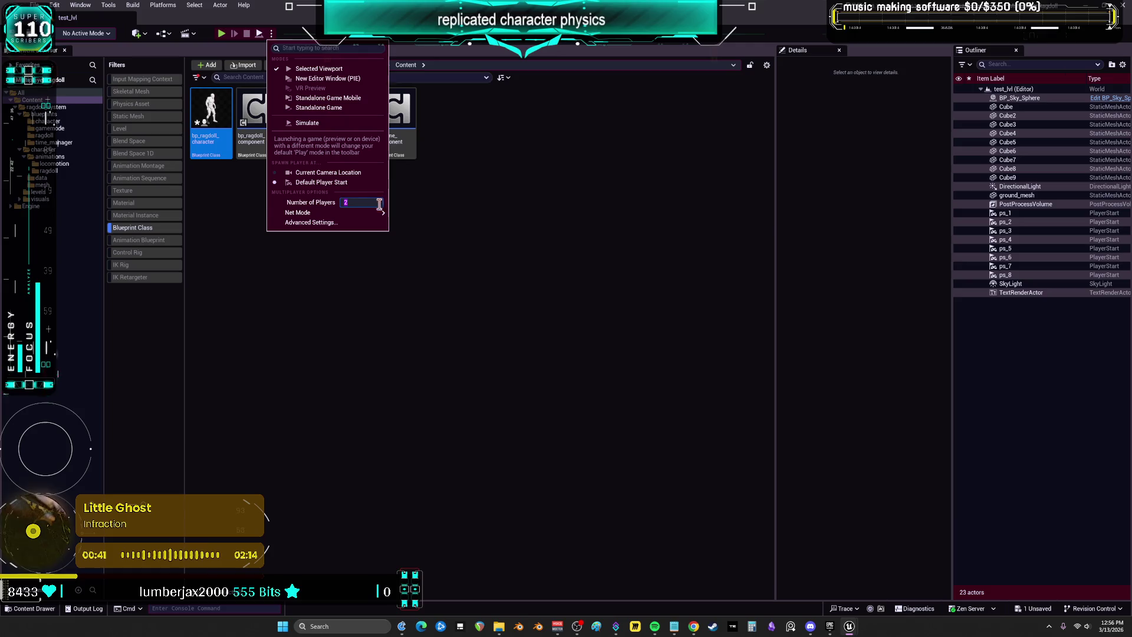
pyautogui.click(500, 341)
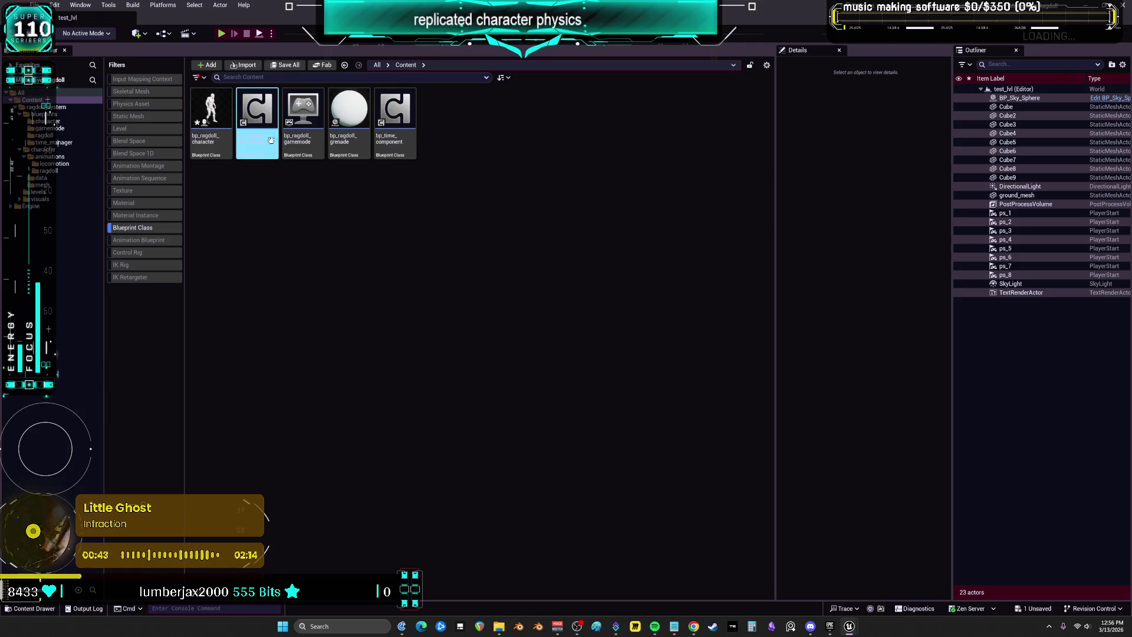
pyautogui.click(222, 34)
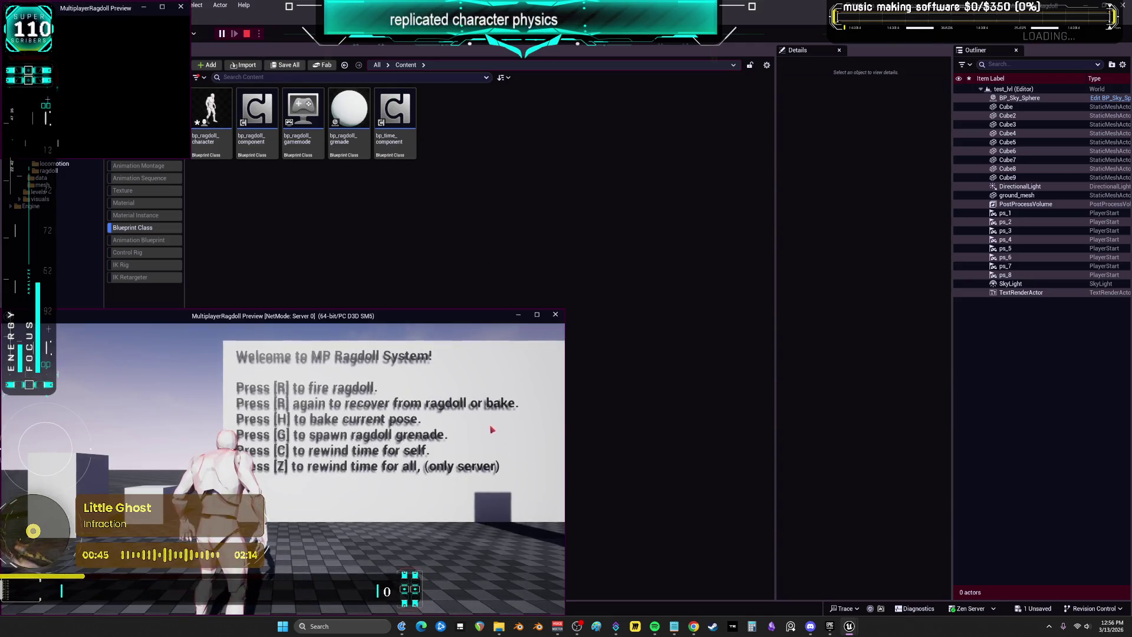
# Arrange the server and client preview windows, then trigger the ragdoll to hit the Branch breakpoint
pyautogui.click(537, 315)
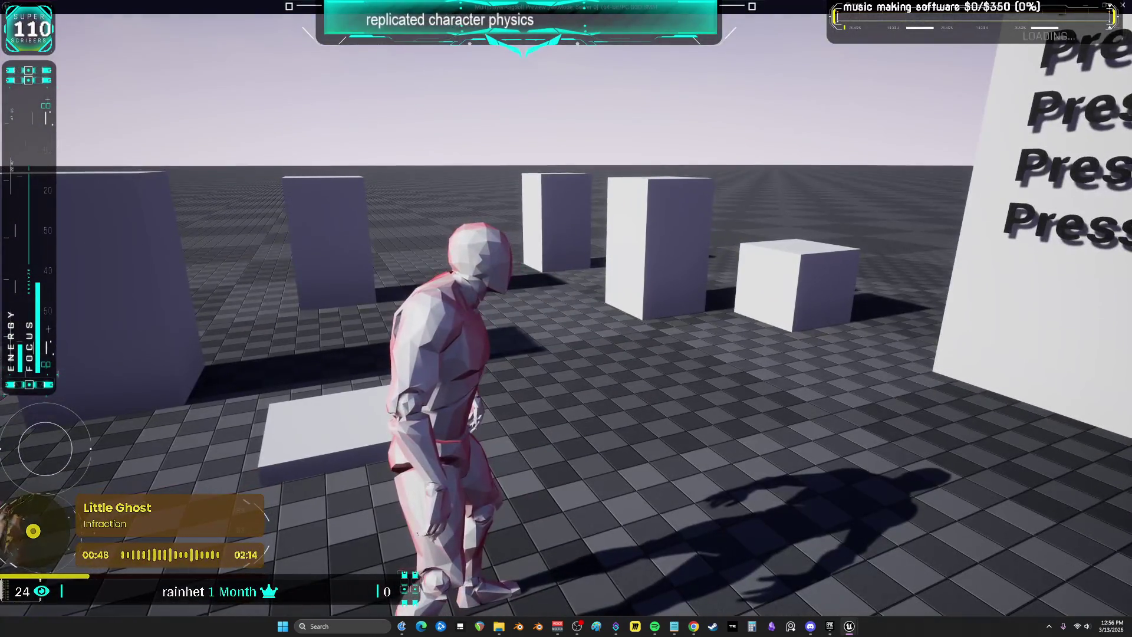
pyautogui.hotkey('alt', 'Return')
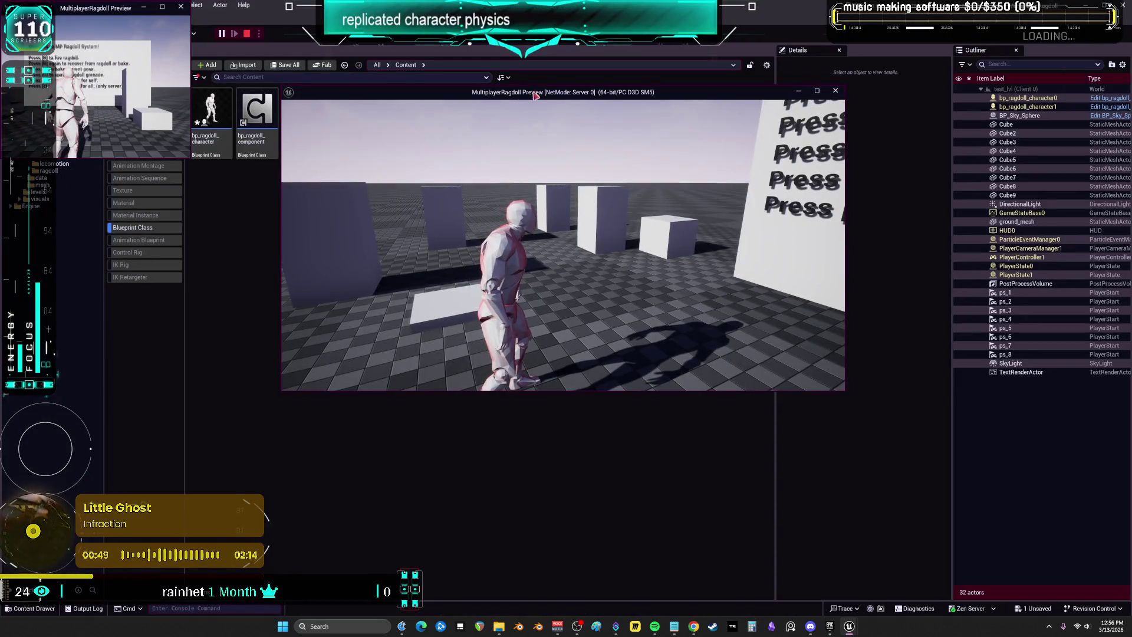
pyautogui.moveTo(531, 92); pyautogui.dragTo(747, 129)
pyautogui.click(190, 159)
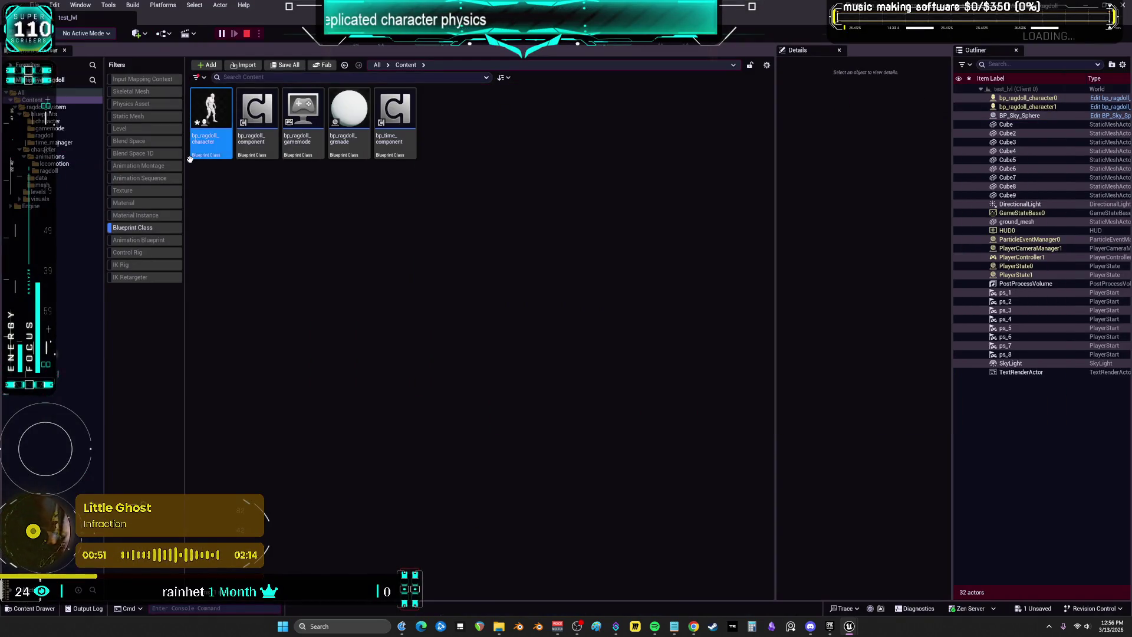
pyautogui.moveTo(849, 625)
pyautogui.click(991, 582)
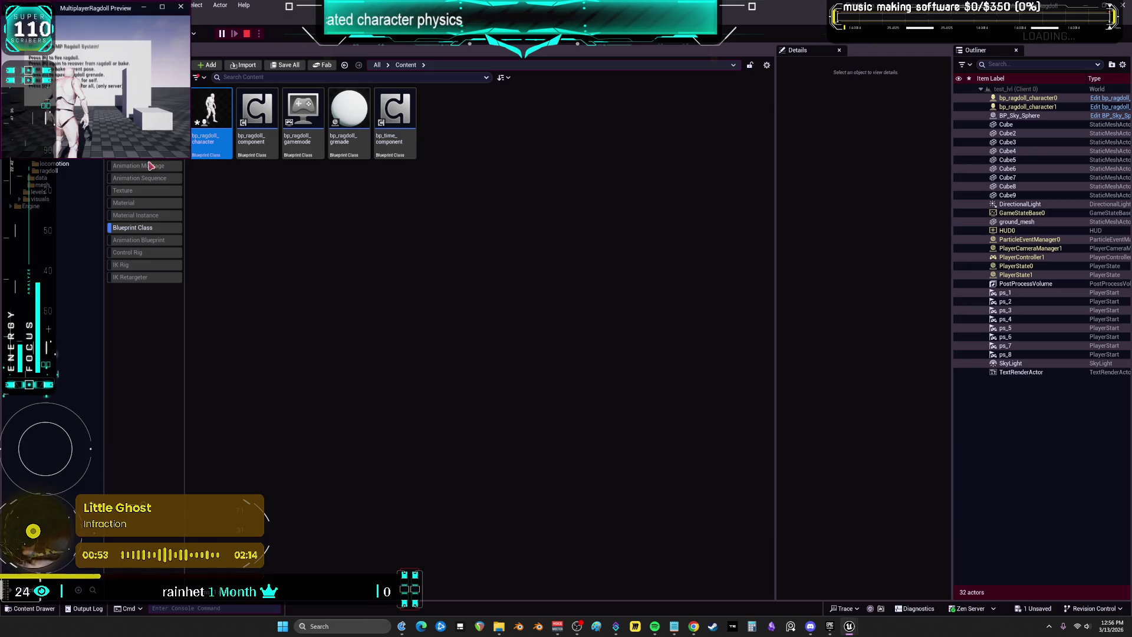
pyautogui.moveTo(190, 158); pyautogui.dragTo(536, 504)
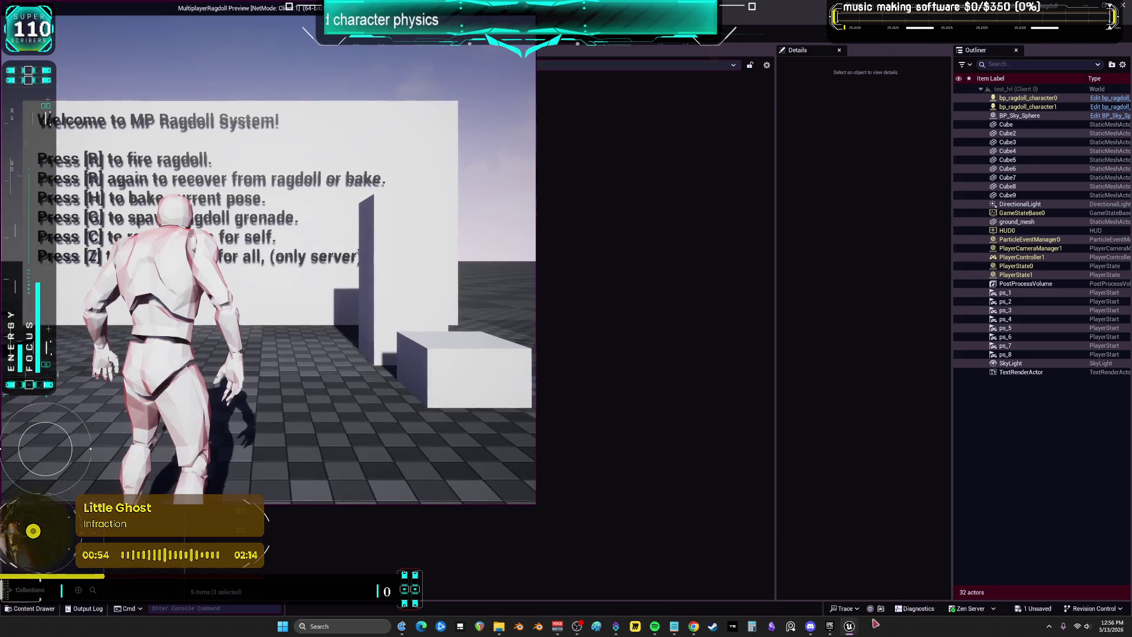
pyautogui.moveTo(851, 628)
pyautogui.click(849, 578)
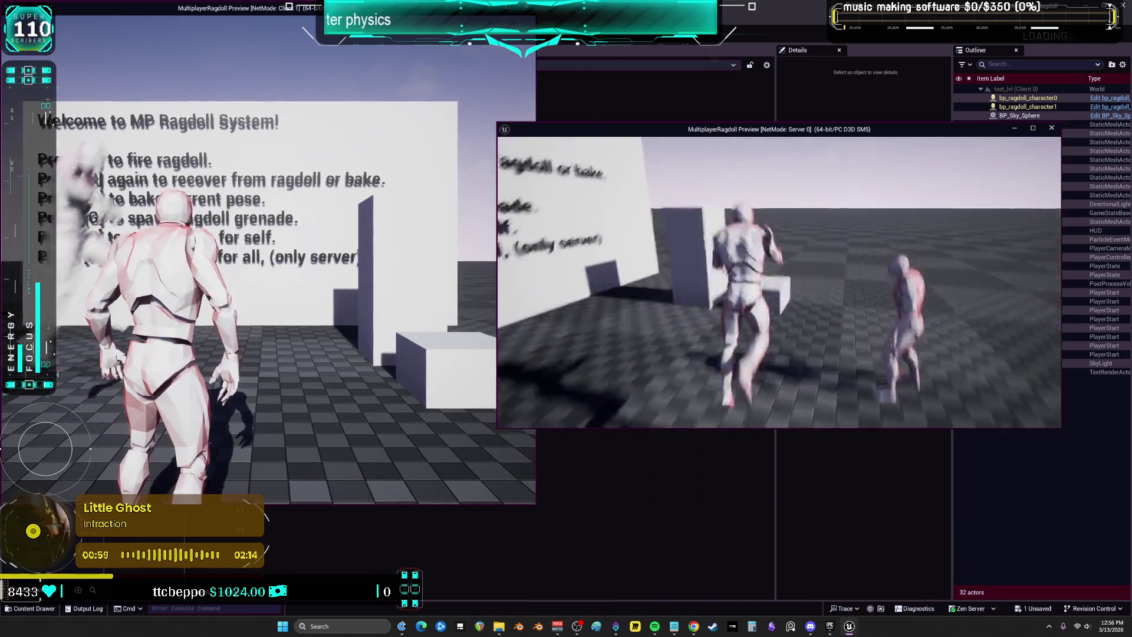
pyautogui.hotkey('alt', 'Tab')
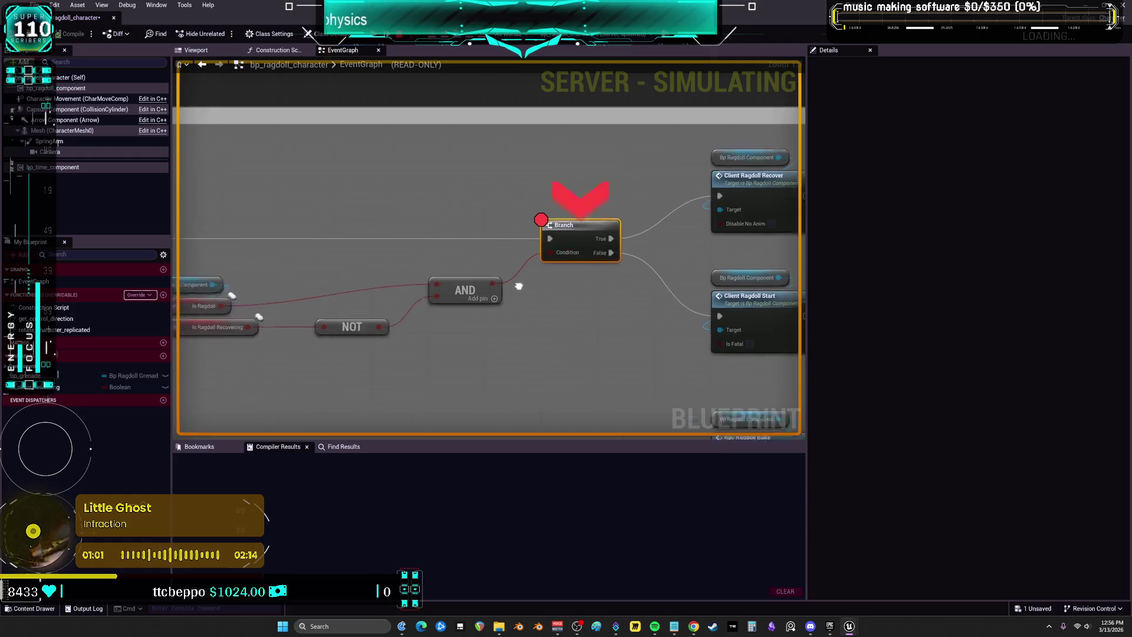
# Step past the breakpoint, remove the Branch node's breakpoint, and open Client Ragdoll Start's definition
pyautogui.click(515, 26)
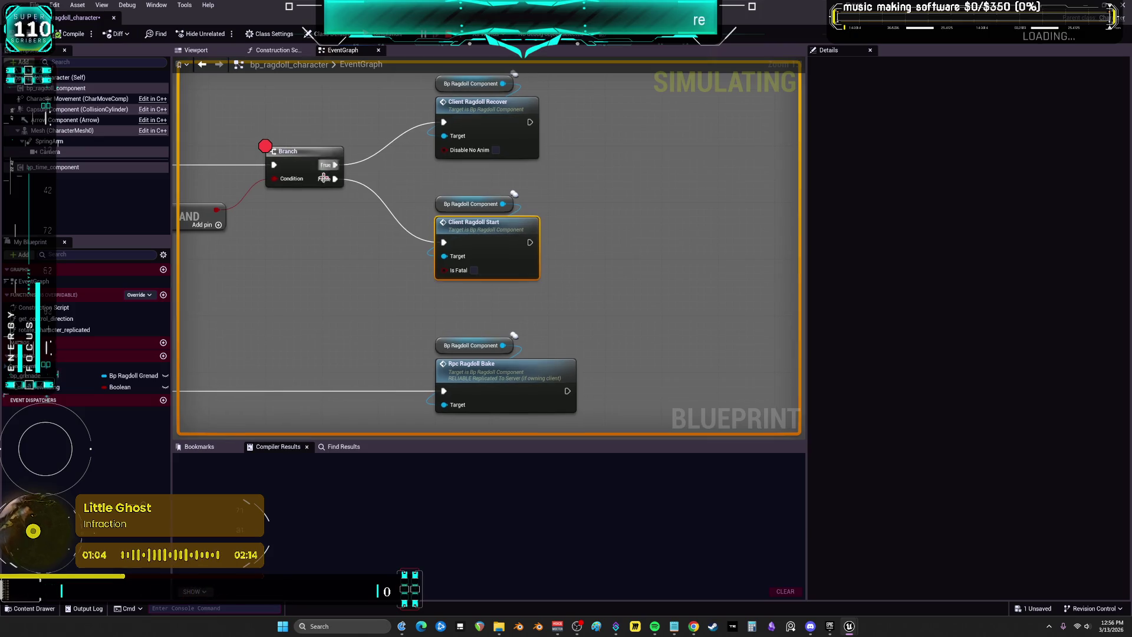
pyautogui.rightClick(293, 165)
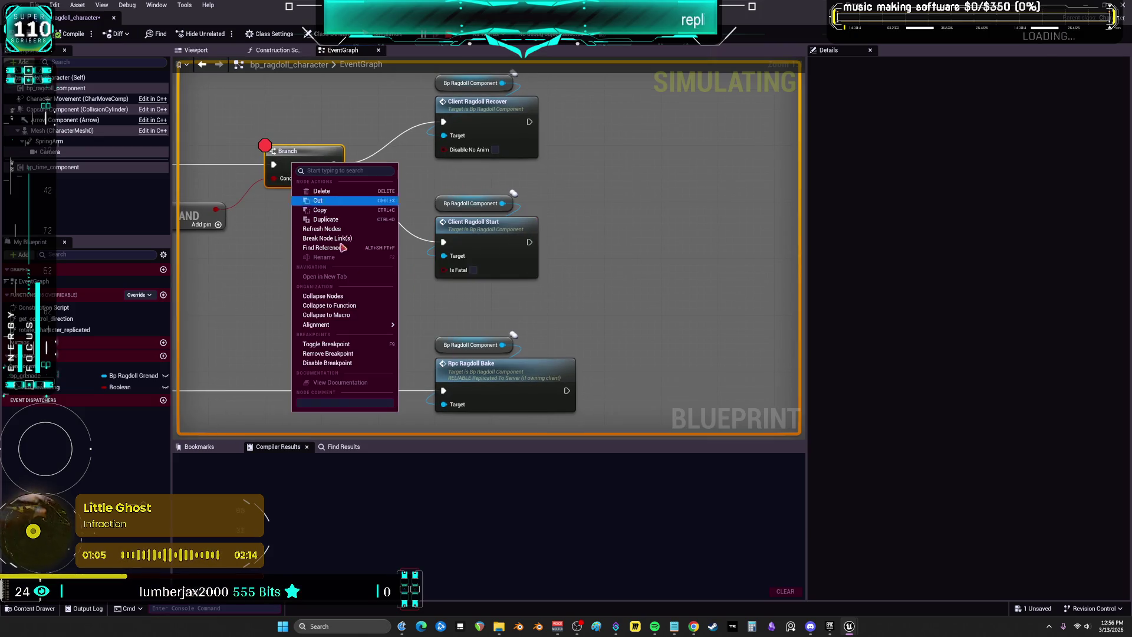
pyautogui.click(342, 353)
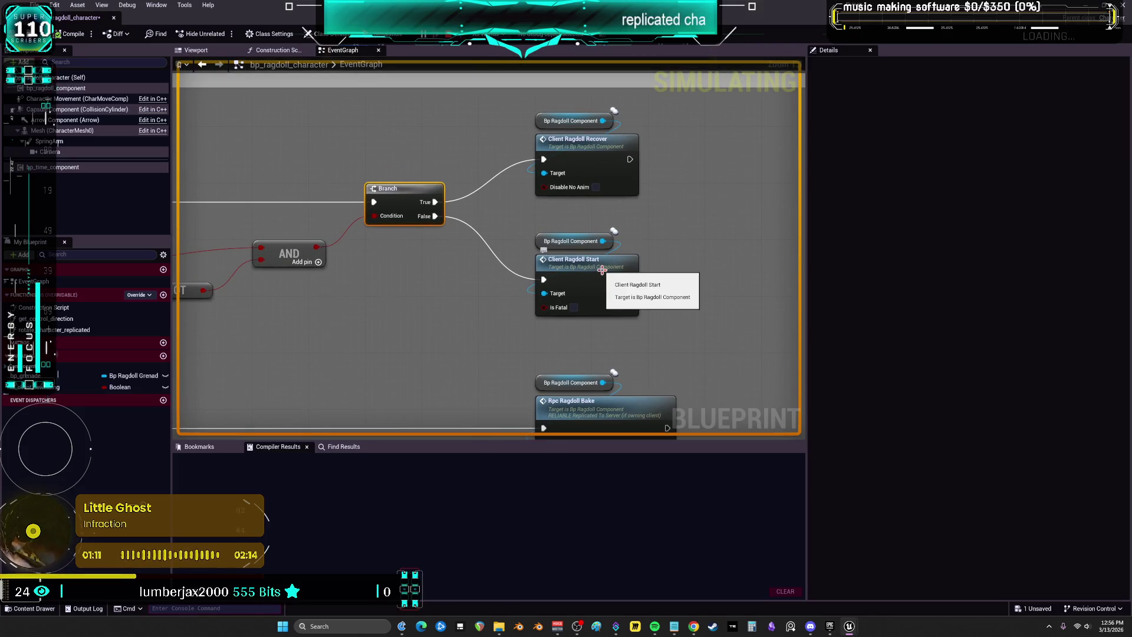
pyautogui.doubleClick(602, 270)
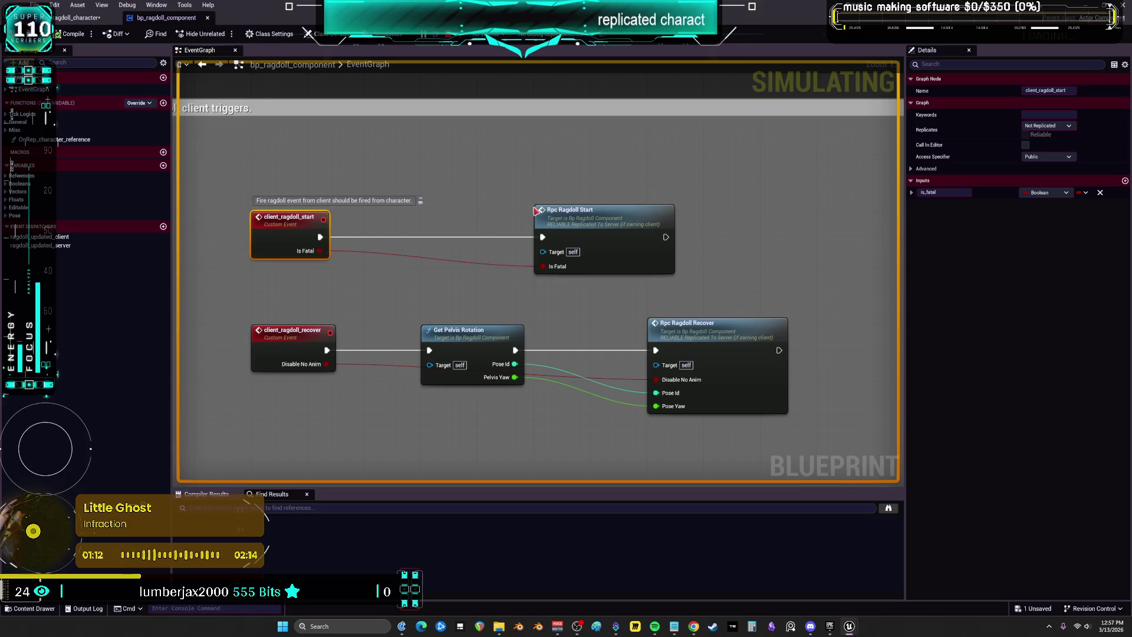
# Stop the play session with Esc and return to the BP_ThirdPersonMikuRacer editor
pyautogui.moveTo(849, 630)
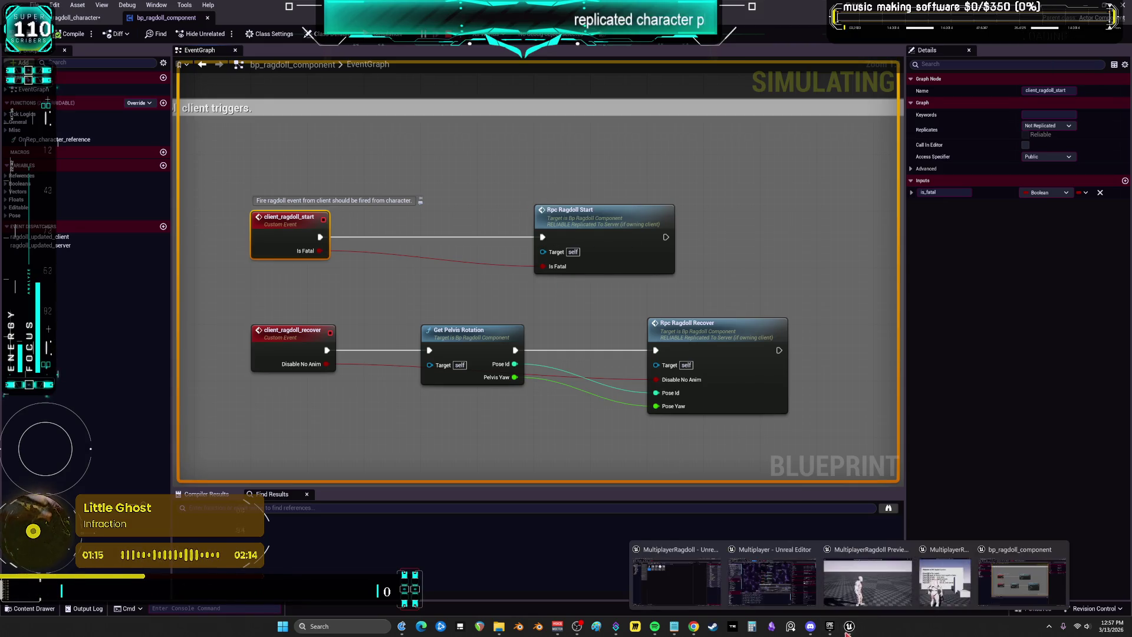
pyautogui.click(868, 575)
pyautogui.press('Escape')
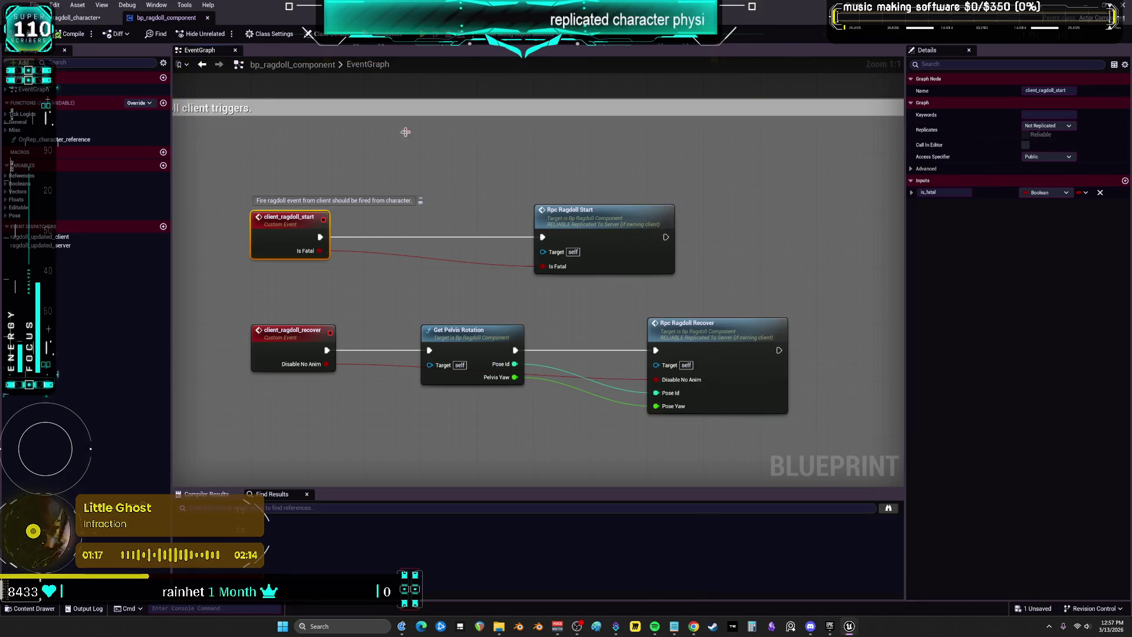
pyautogui.moveTo(849, 632)
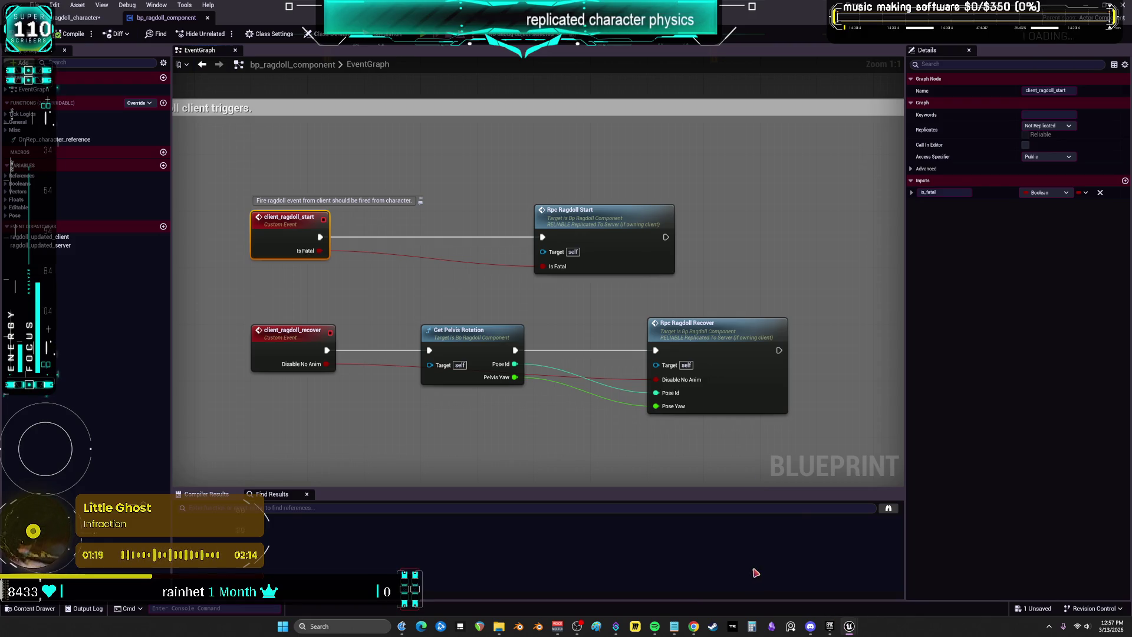
pyautogui.click(849, 575)
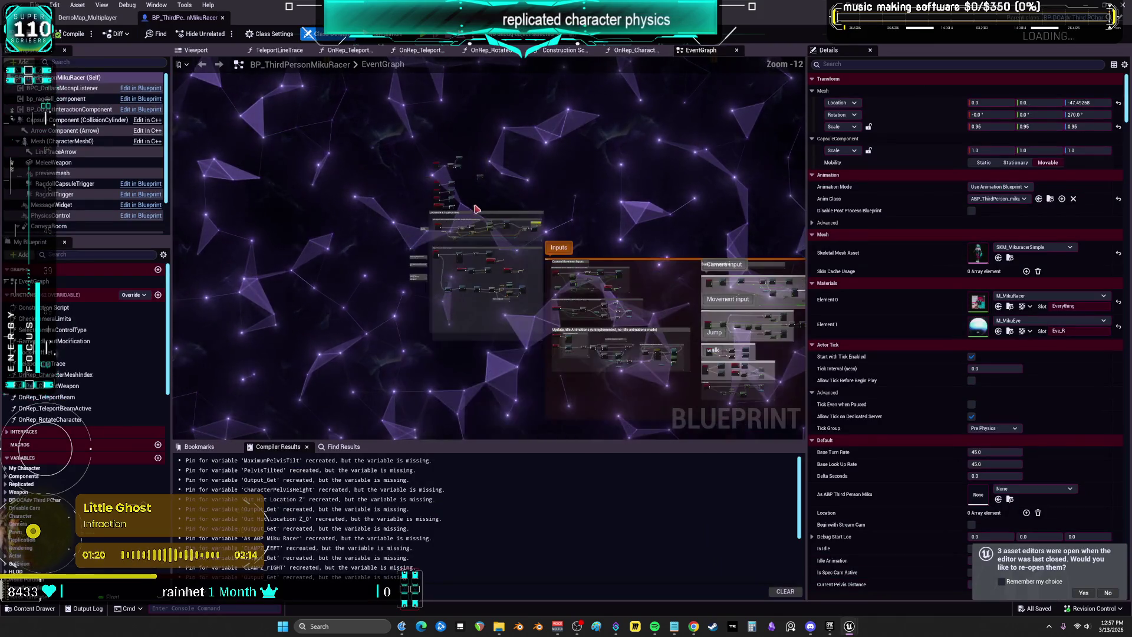
# Compile the BP_DCAdv_ThirdPChar character blueprint
pyautogui.scroll(10, 416, 203)
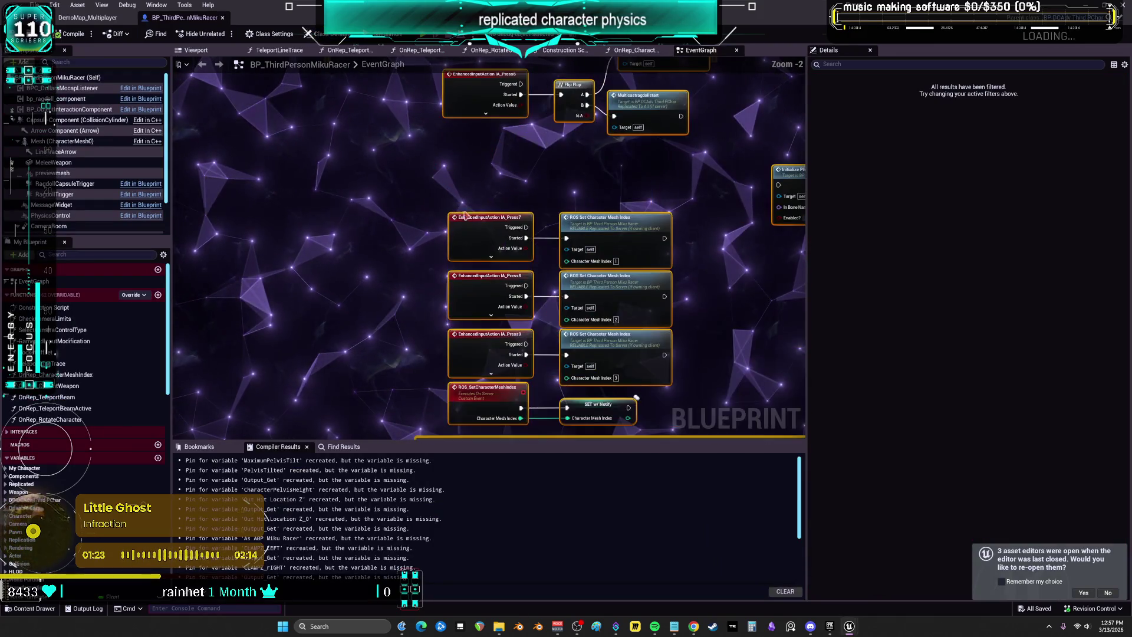
pyautogui.rightClick(470, 221)
pyautogui.click(455, 218)
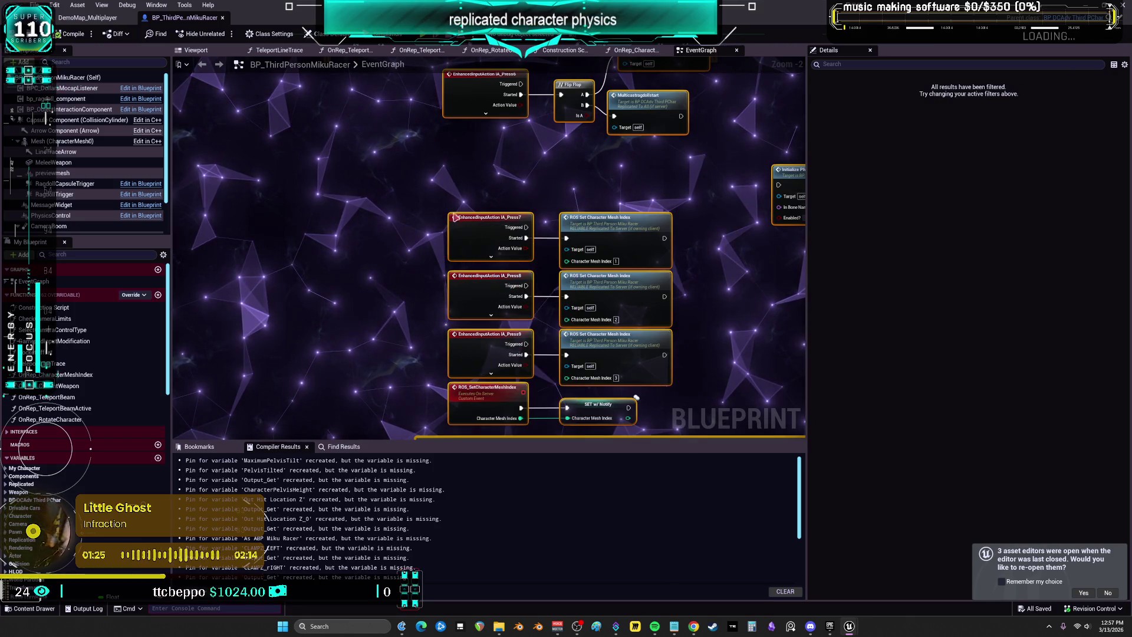
pyautogui.click(74, 34)
# Refresh all nodes in the CharacterPhysics graph, then open the Client Ragdoll Recover event
pyautogui.moveTo(660, 37); pyautogui.dragTo(525, 175)
pyautogui.doubleClick(525, 174)
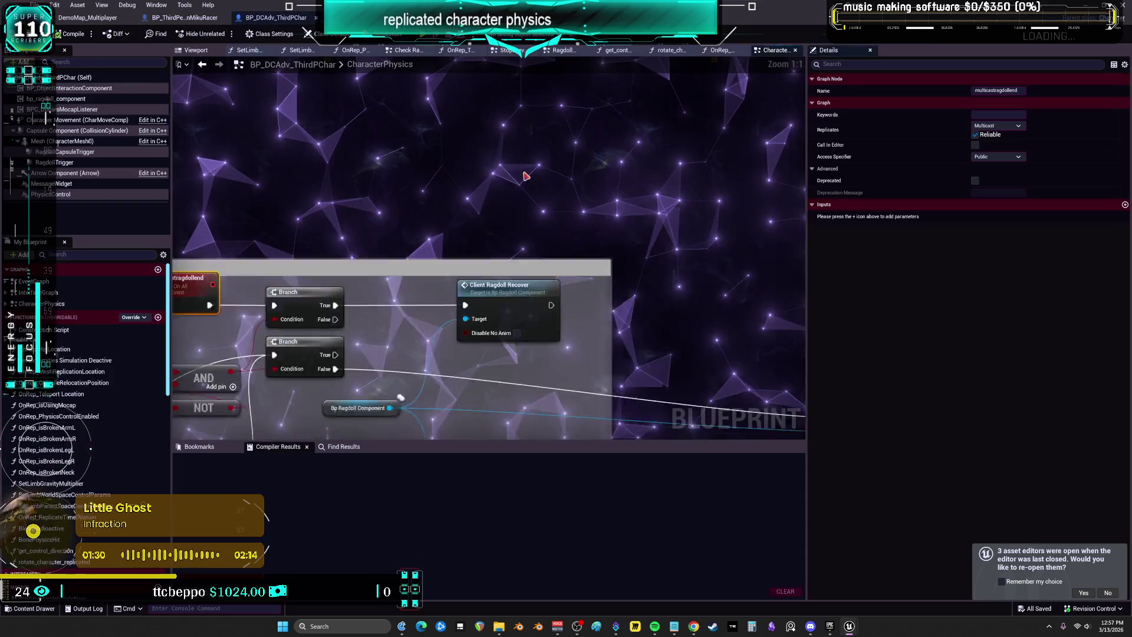
pyautogui.scroll(-3, 513, 196)
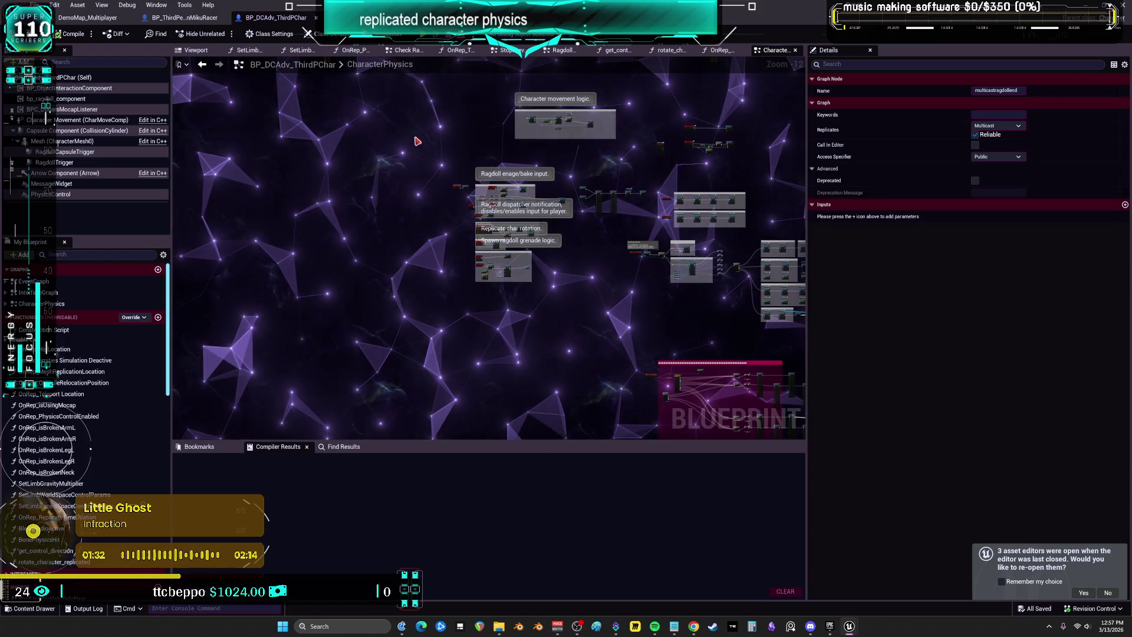
pyautogui.moveTo(416, 142); pyautogui.dragTo(569, 328)
pyautogui.scroll(8, 513, 273)
pyautogui.rightClick(471, 203)
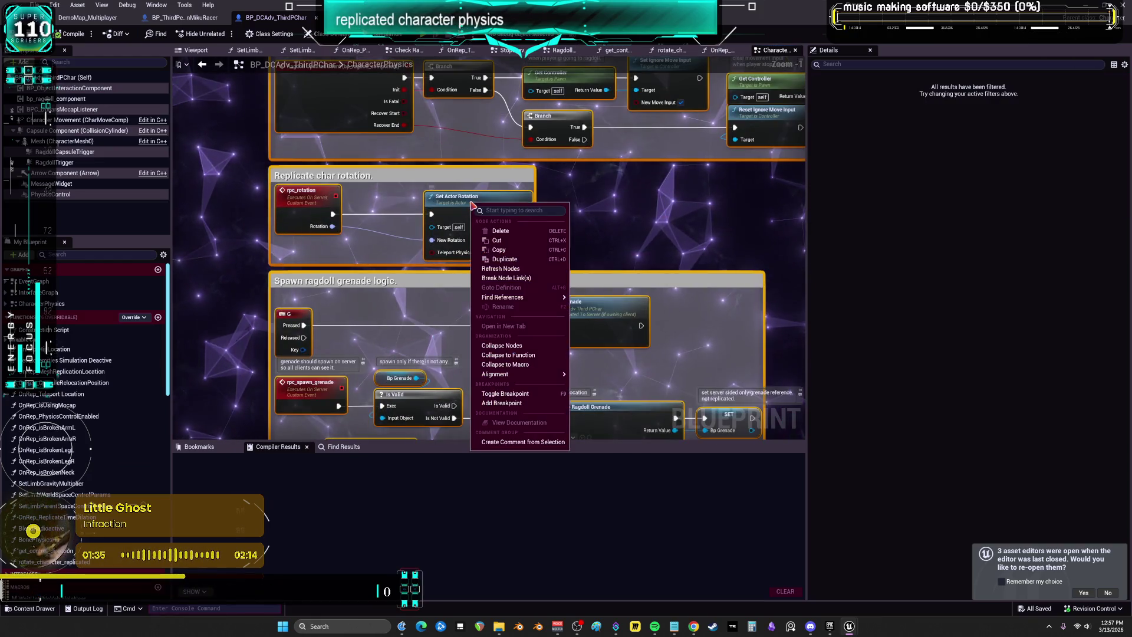
pyautogui.click(500, 269)
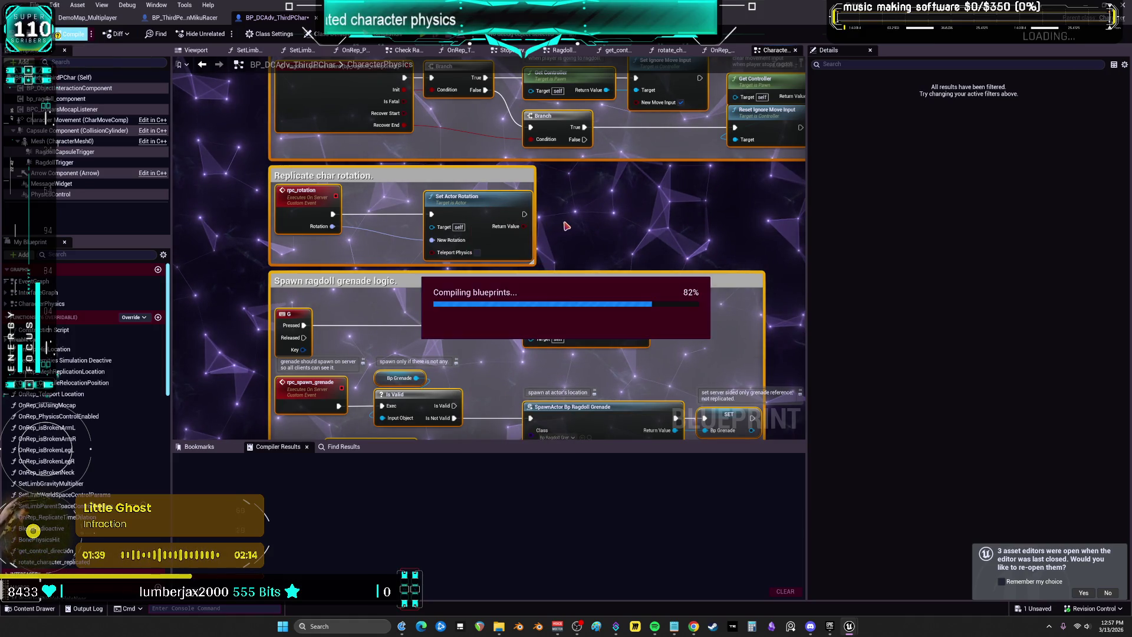
pyautogui.moveTo(592, 218); pyautogui.dragTo(565, 165)
pyautogui.doubleClick(679, 154)
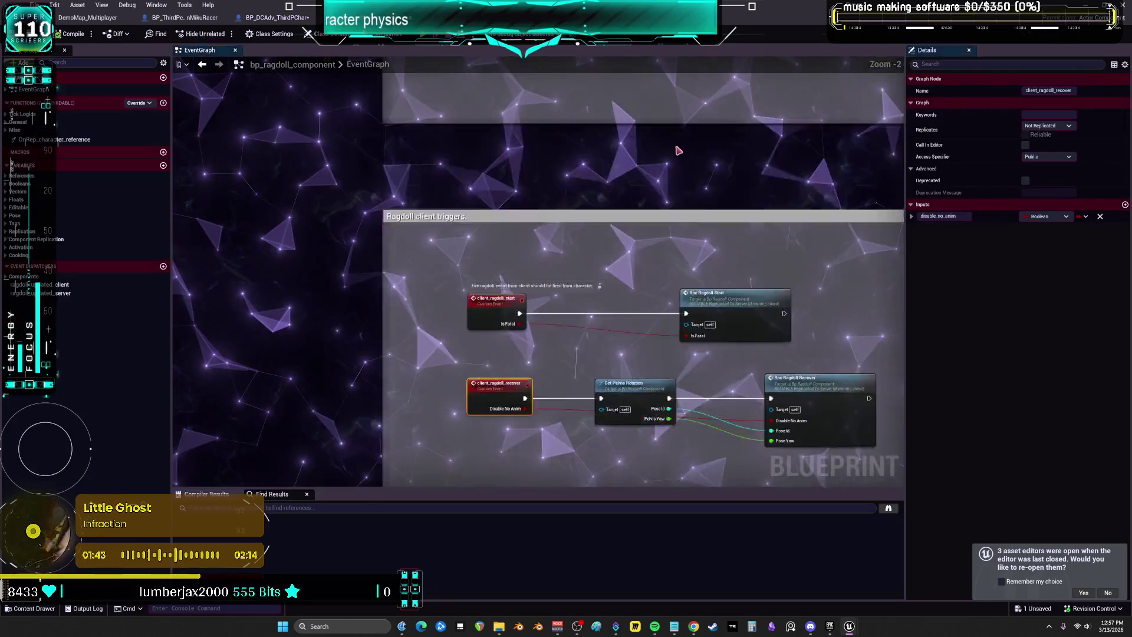
# Refresh the ragdoll client trigger nodes and jump to the multicast_ragdoll_start event
pyautogui.rightClick(575, 171)
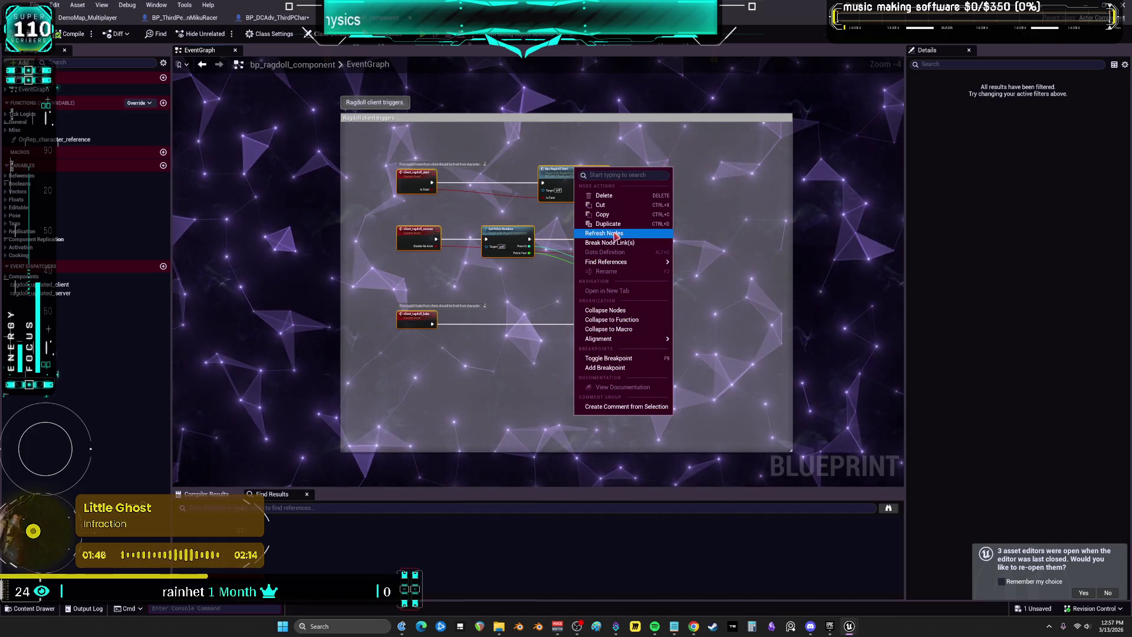
pyautogui.click(591, 222)
pyautogui.scroll(-3, 849, 347)
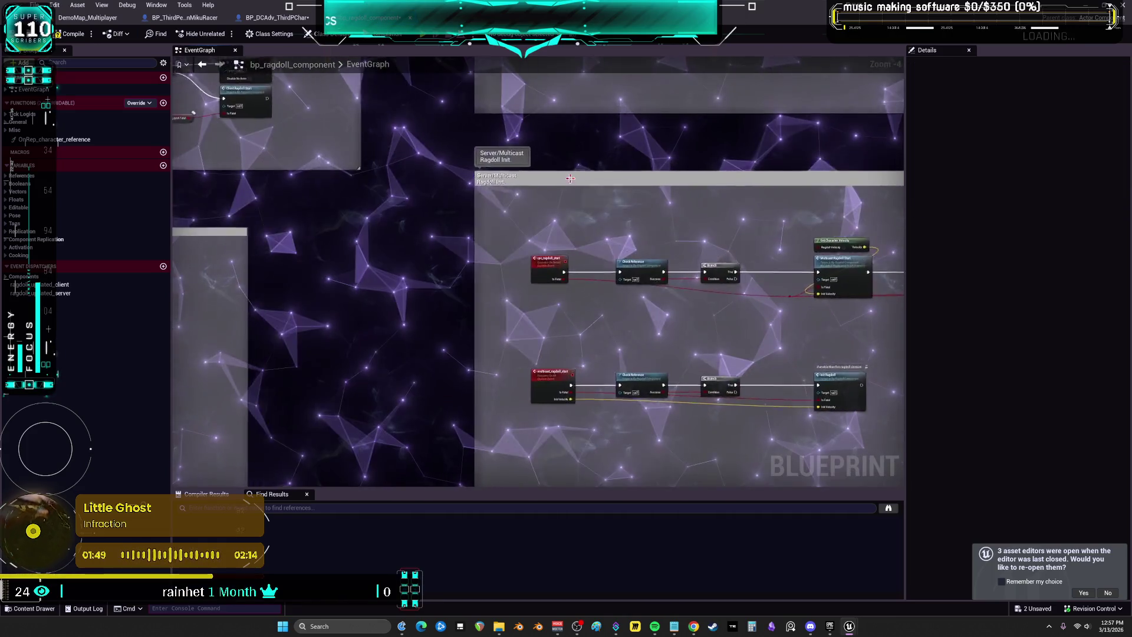
pyautogui.scroll(2, 850, 348)
pyautogui.moveTo(403, 176); pyautogui.dragTo(403, 215)
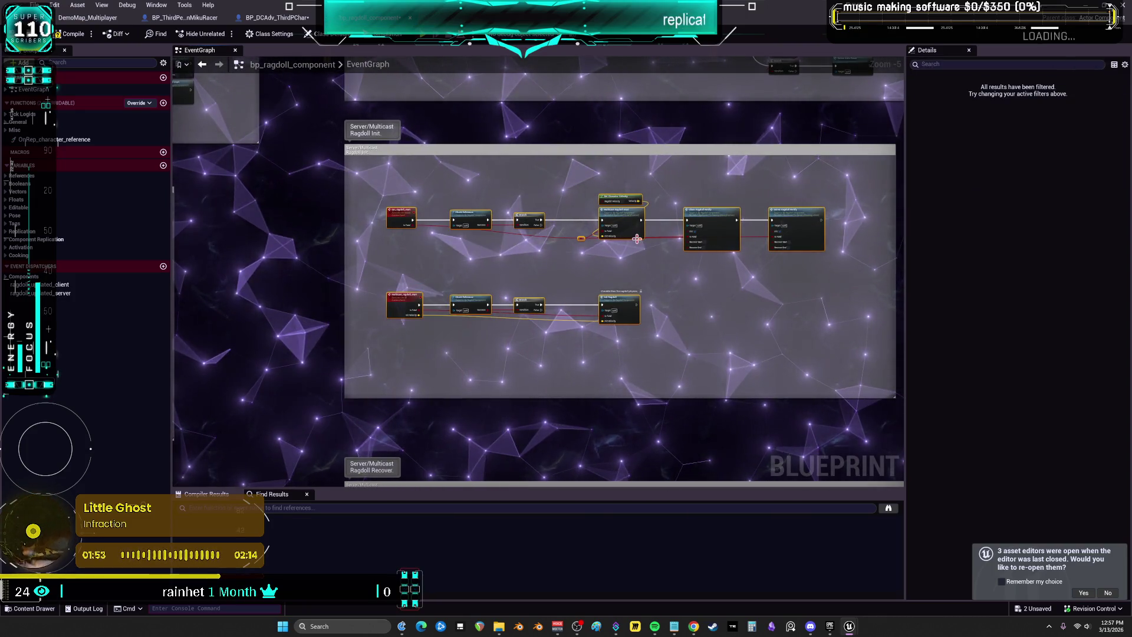
pyautogui.scroll(3, 637, 238)
pyautogui.doubleClick(600, 193)
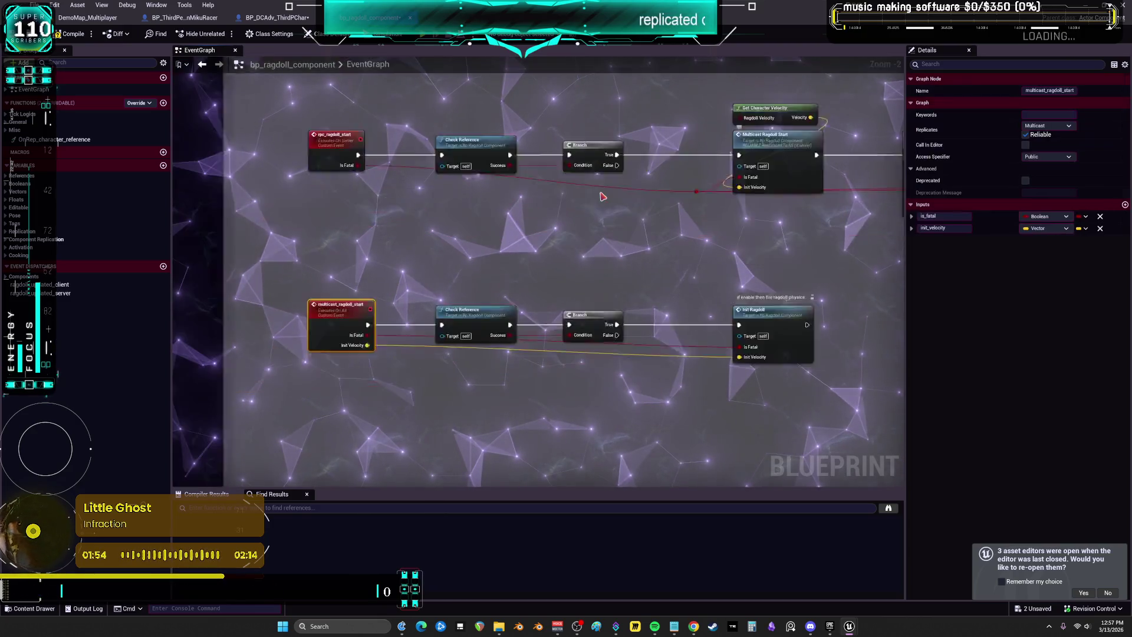
pyautogui.scroll(-2, 419, 210)
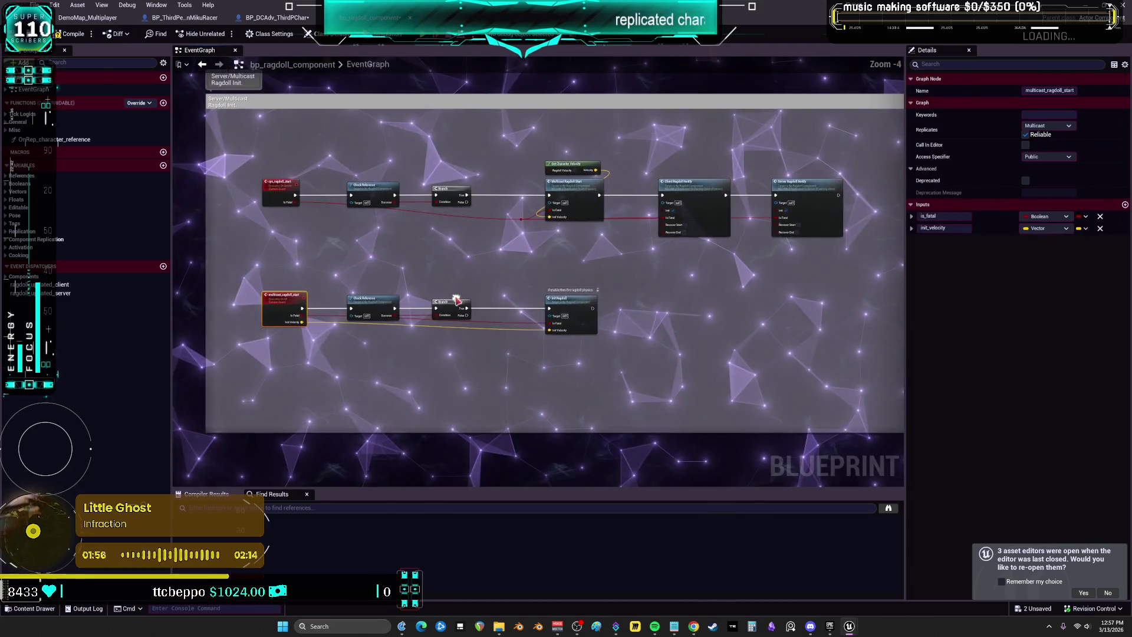
pyautogui.scroll(2, 588, 316)
# Refresh the nodes inside the Init Ragdoll function, then go back to the EventGraph
pyautogui.doubleClick(632, 318)
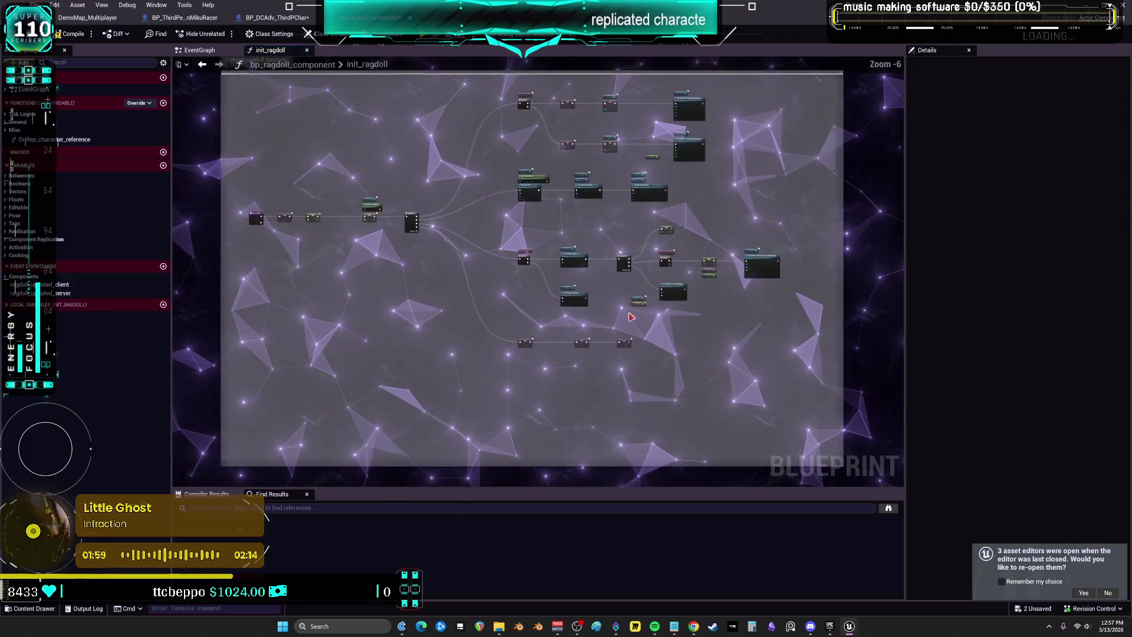
pyautogui.moveTo(808, 376)
pyautogui.mouseDown()
pyautogui.moveTo(436, 135)
pyautogui.moveTo(203, 75)
pyautogui.mouseUp()
pyautogui.scroll(6, 560, 201)
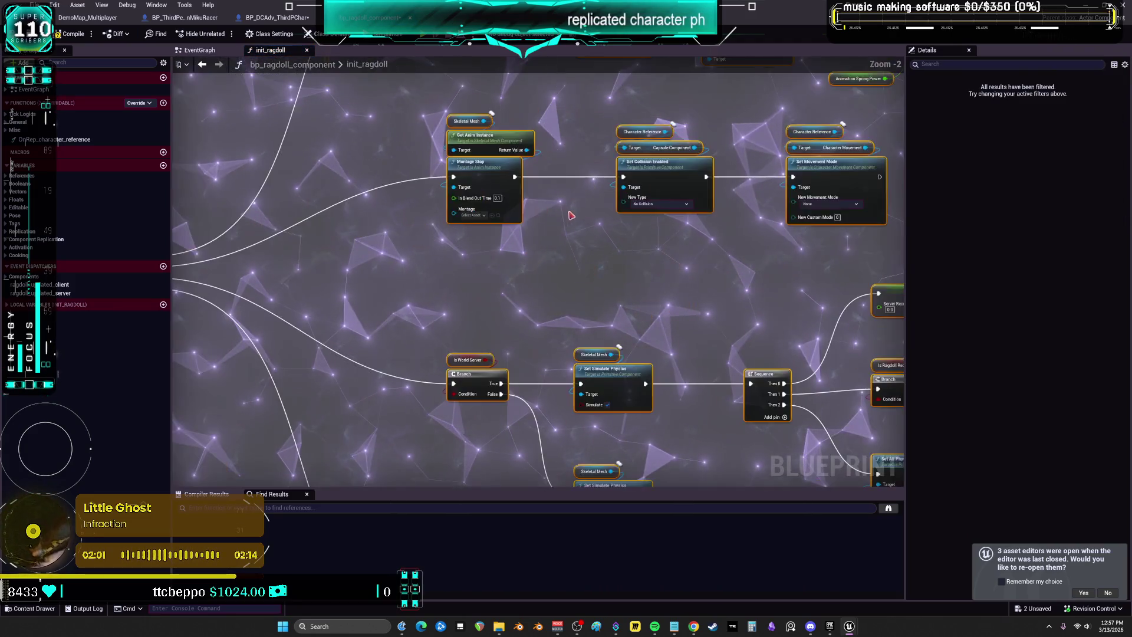
pyautogui.rightClick(474, 117)
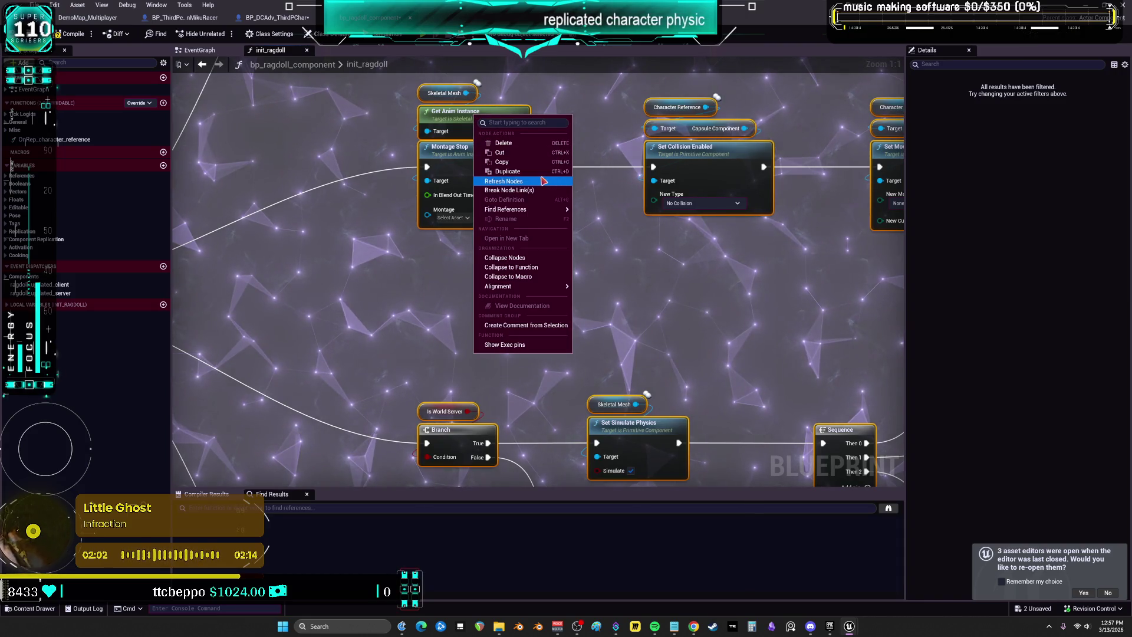
pyautogui.click(544, 180)
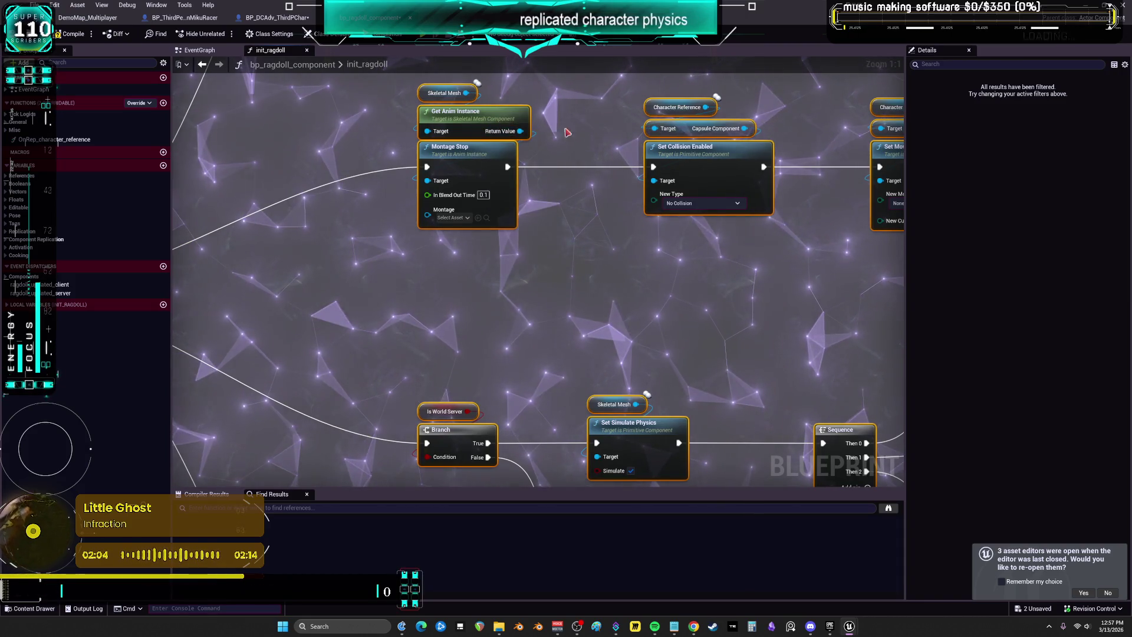
pyautogui.rightClick(428, 94)
pyautogui.moveTo(477, 141)
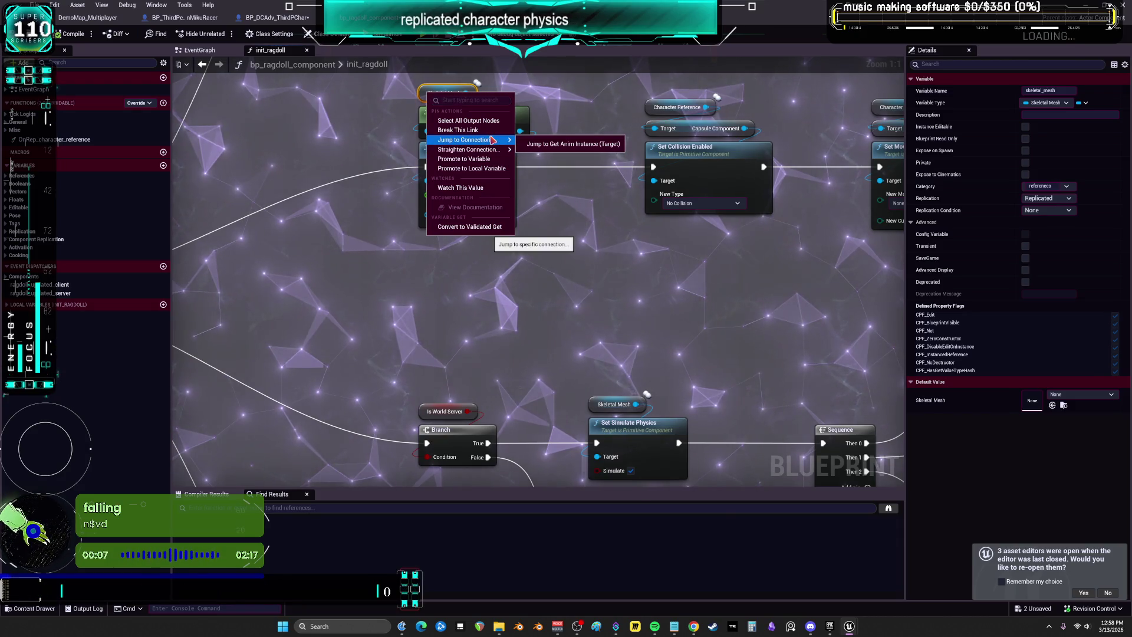
pyautogui.click(425, 93)
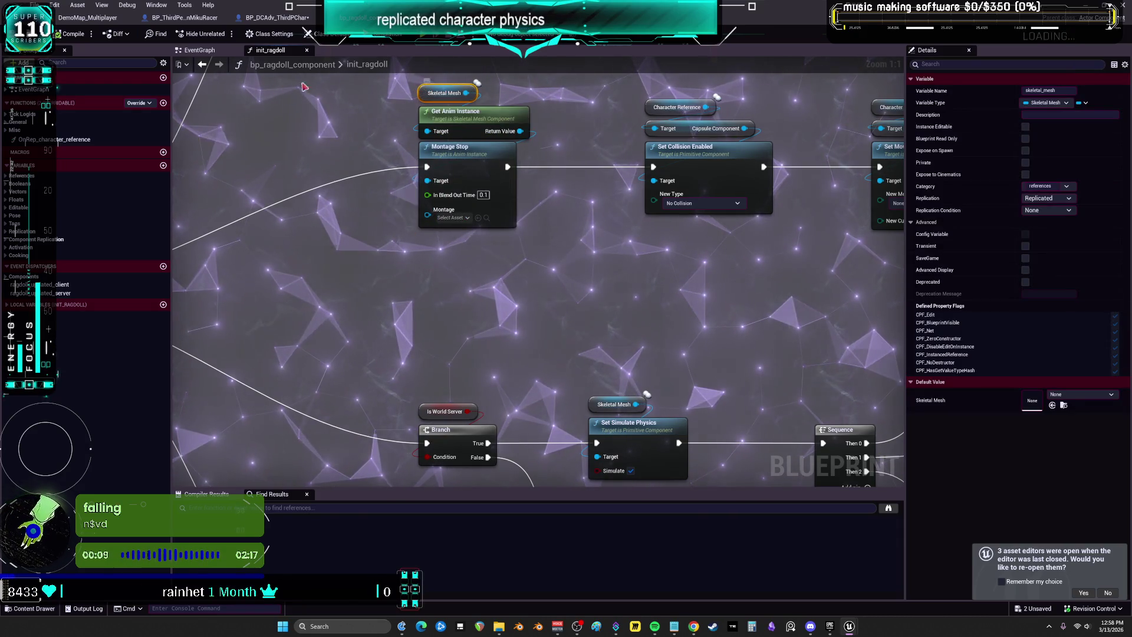
pyautogui.click(200, 50)
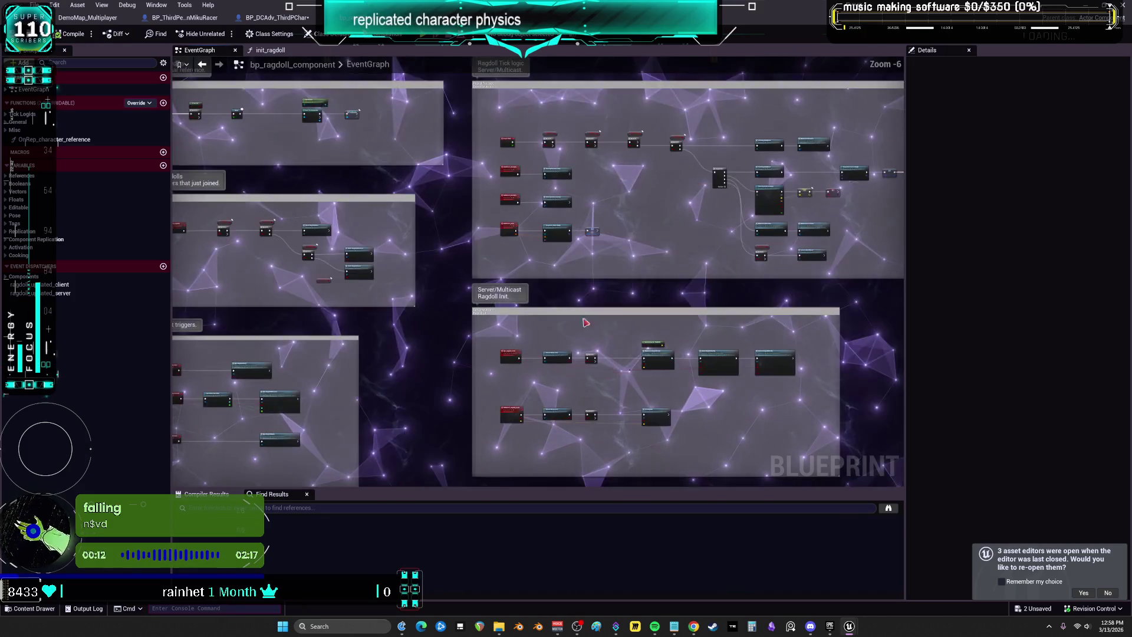
# Change the BeginPlay Delay node's Duration to 9 and launch a multiplayer Play In Editor test
pyautogui.click(594, 308)
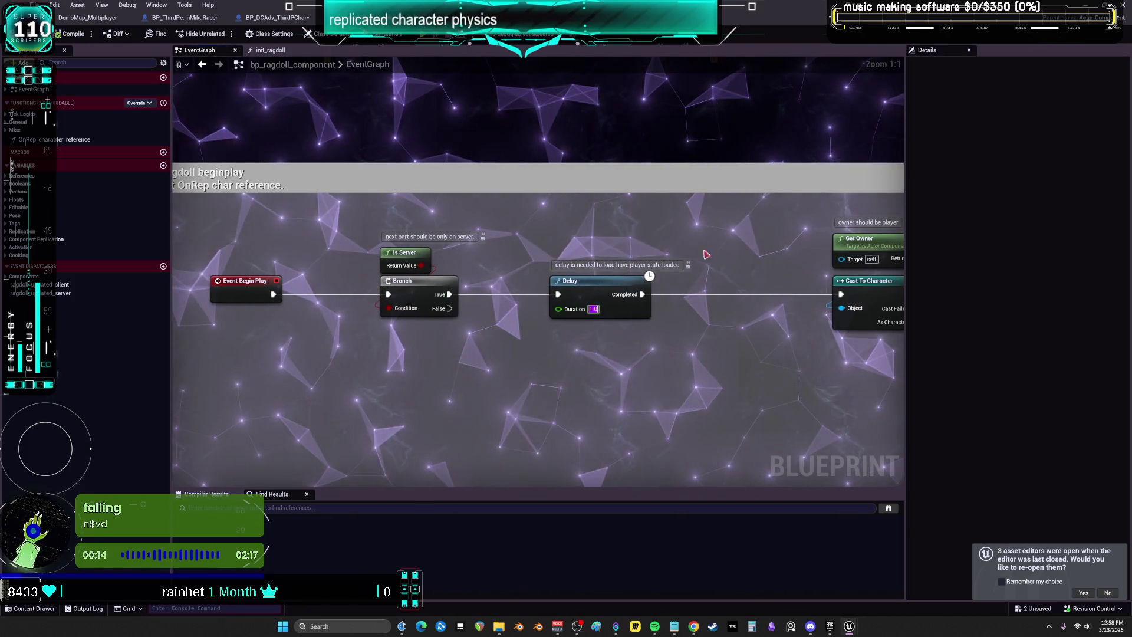
pyautogui.write('9')
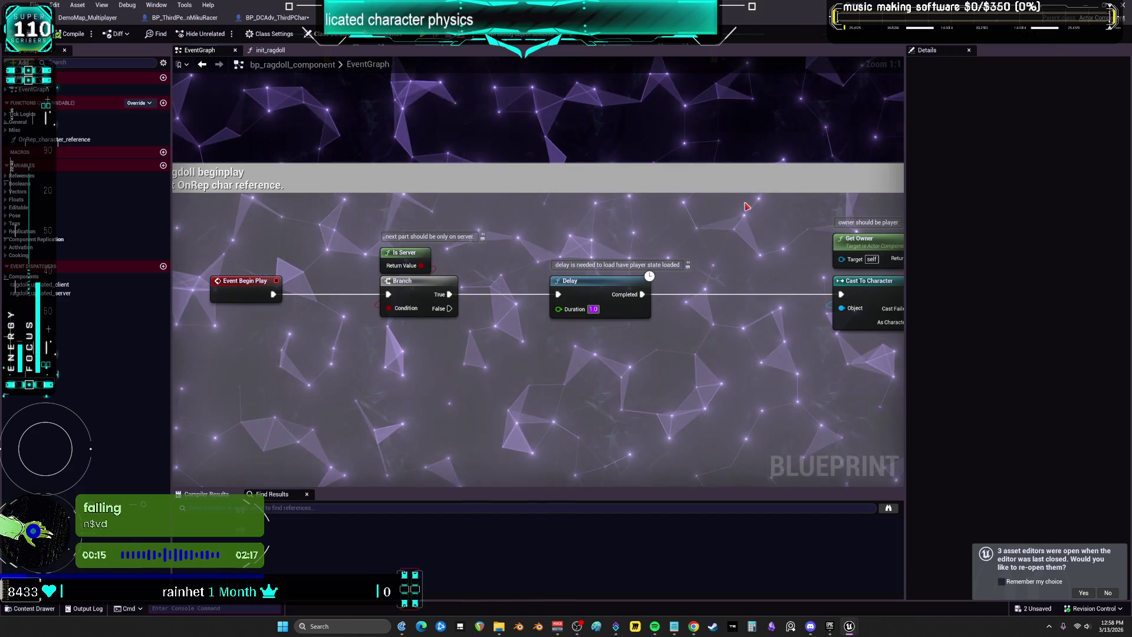
pyautogui.scroll(-1, 820, 308)
pyautogui.scroll(-1, 820, 309)
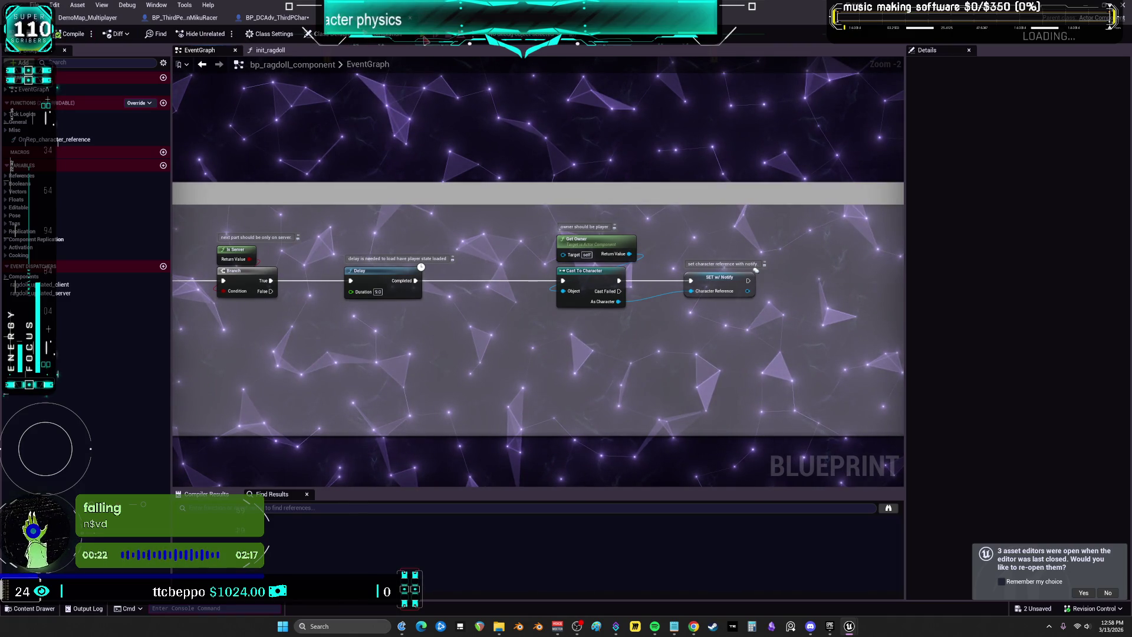
pyautogui.click(425, 39)
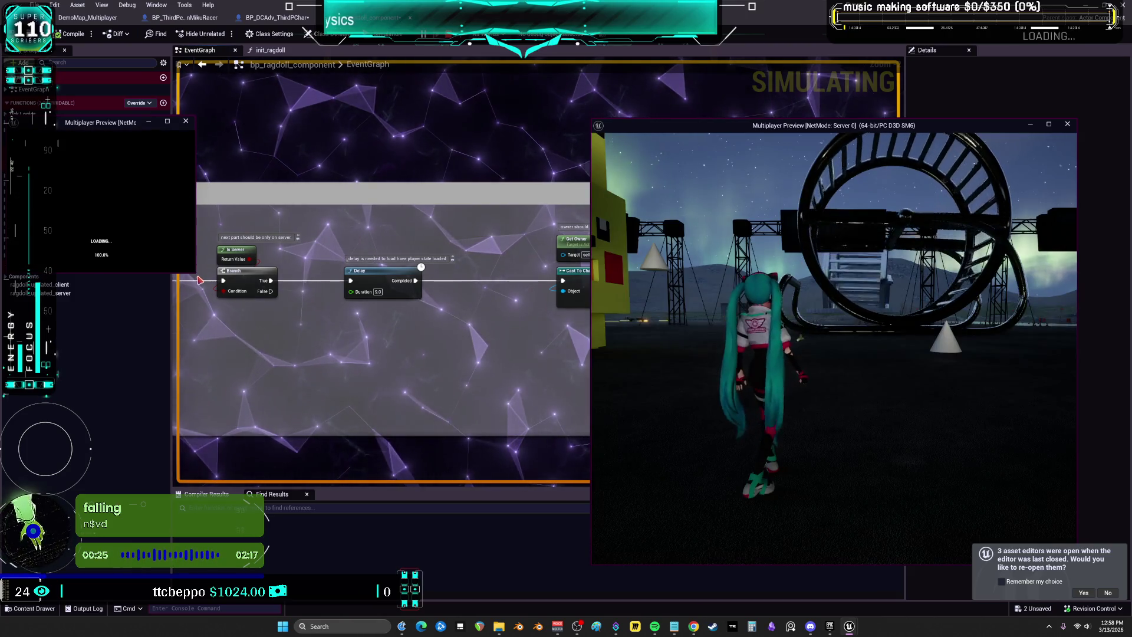
# Enlarge the client preview, watch both characters, then stop the session with Esc
pyautogui.moveTo(197, 280)
pyautogui.mouseDown()
pyautogui.moveTo(448, 504)
pyautogui.moveTo(529, 551)
pyautogui.mouseUp()
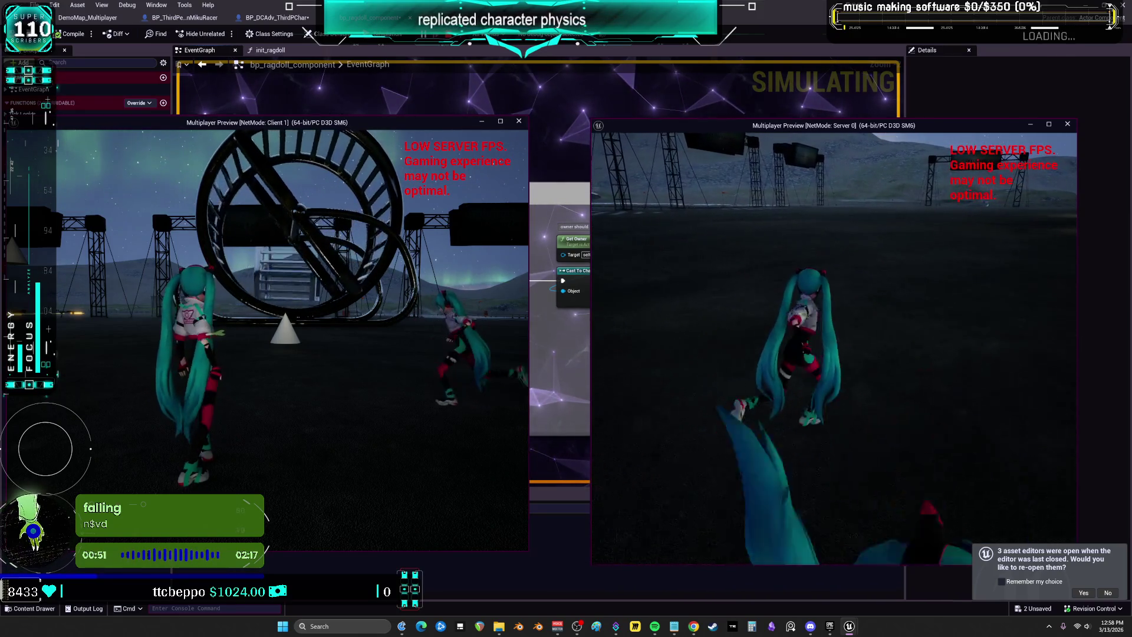
pyautogui.press('Escape')
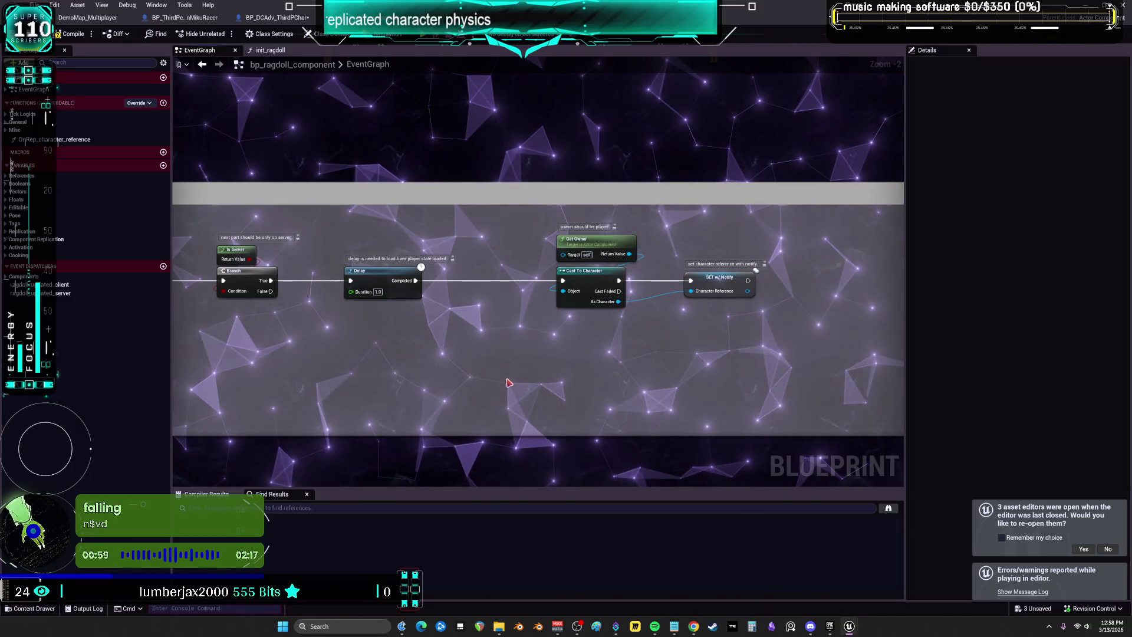
pyautogui.moveTo(334, 120); pyautogui.dragTo(467, 120)
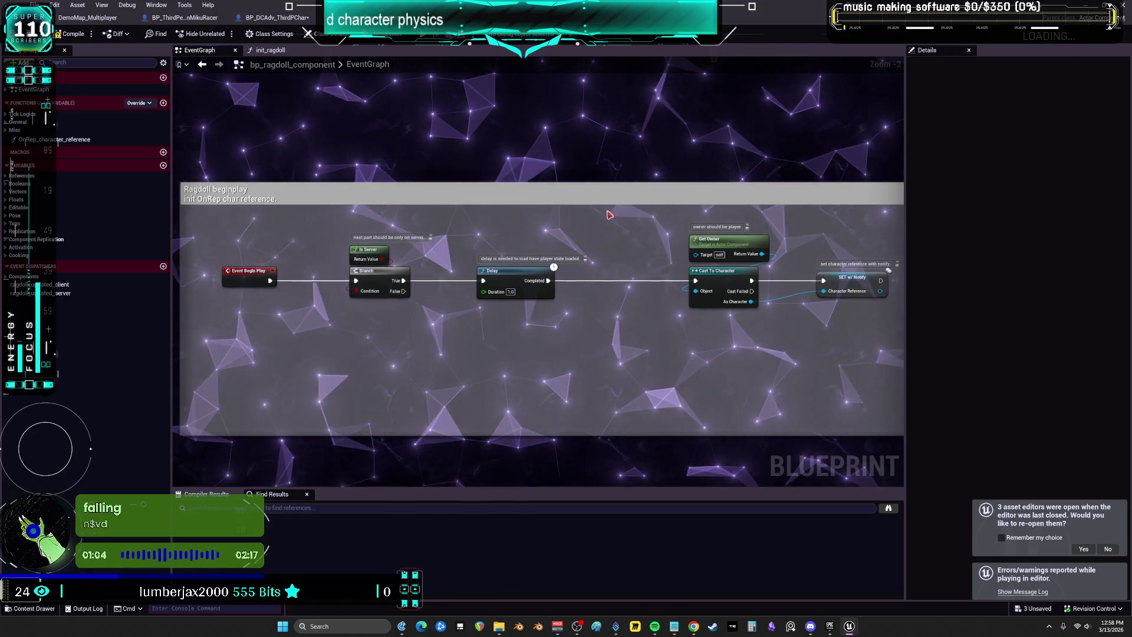
pyautogui.moveTo(494, 156); pyautogui.dragTo(530, 147)
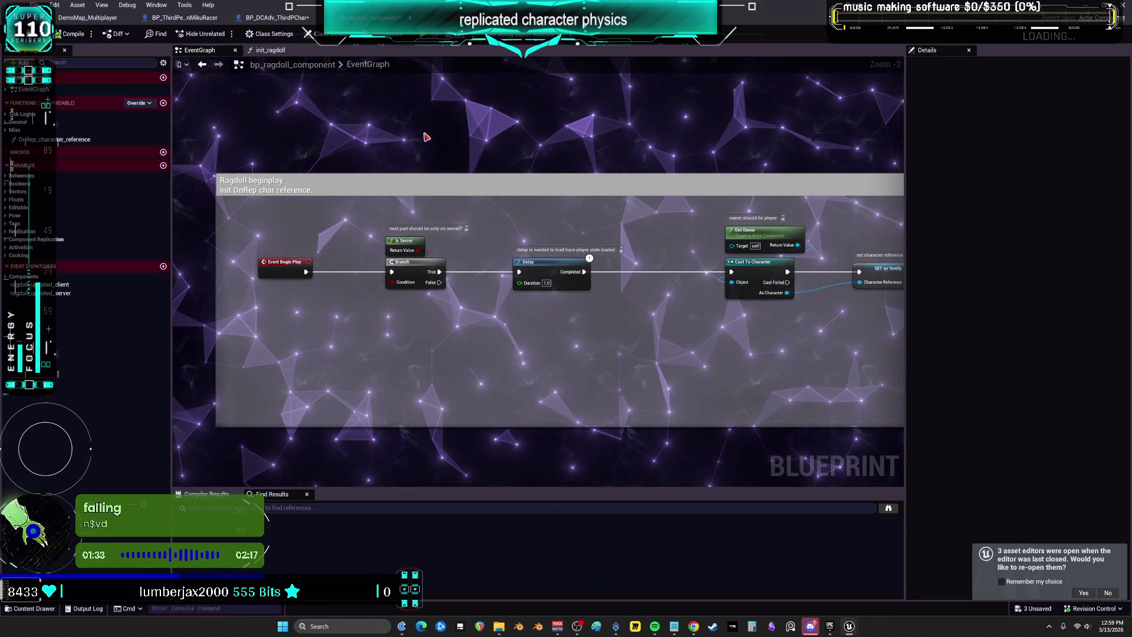
pyautogui.scroll(-5, 591, 241)
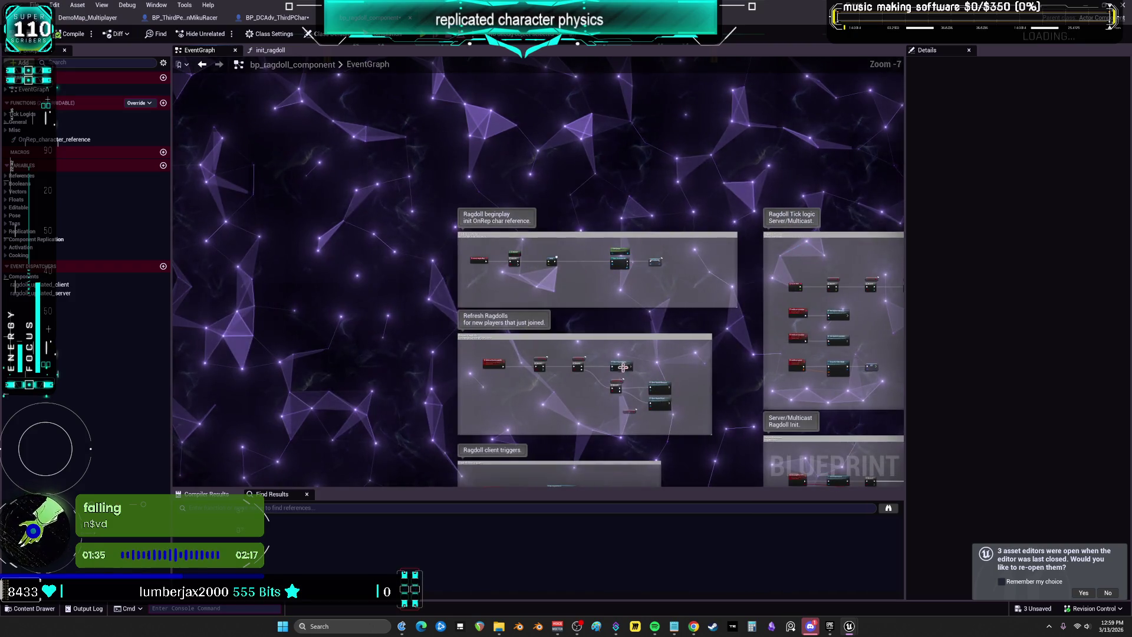
pyautogui.moveTo(622, 366); pyautogui.dragTo(551, 169)
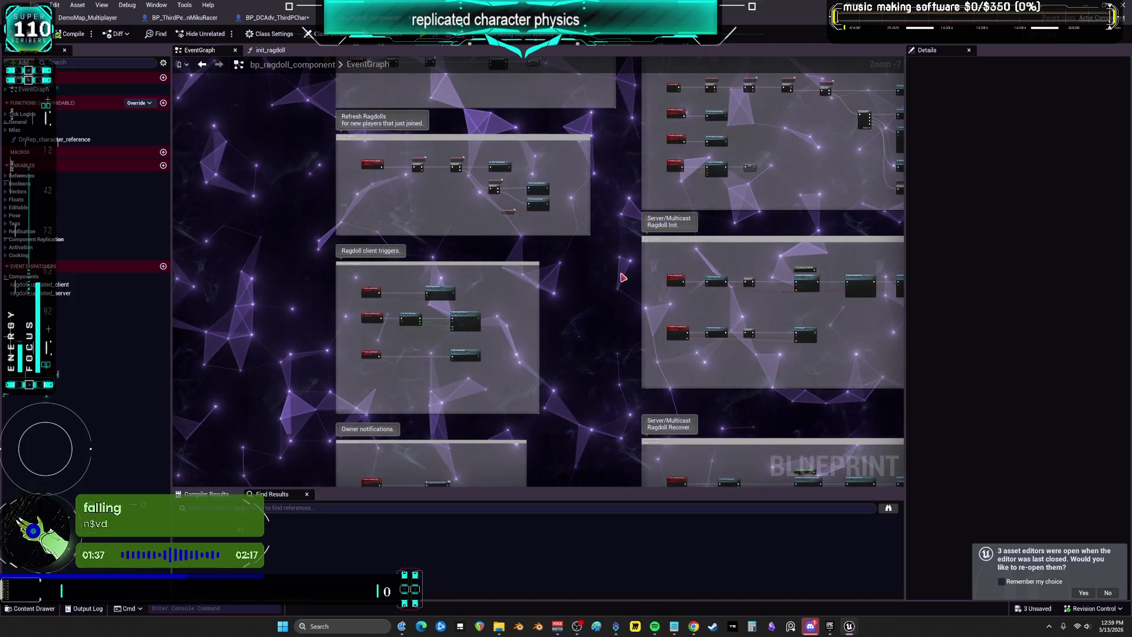
pyautogui.scroll(6, 729, 258)
pyautogui.moveTo(780, 236); pyautogui.dragTo(554, 230)
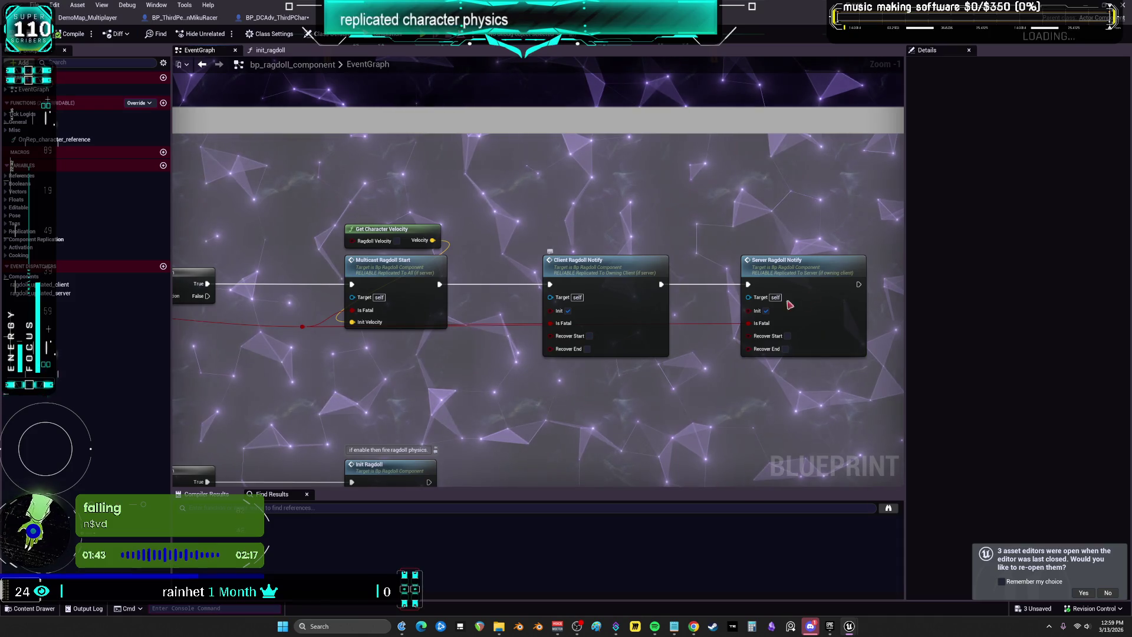
pyautogui.doubleClick(612, 285)
# Pan around the notify event nodes, then return to BP_DCAdv_ThirdPChar's CharacterPhysics graph
pyautogui.moveTo(704, 292); pyautogui.dragTo(526, 243)
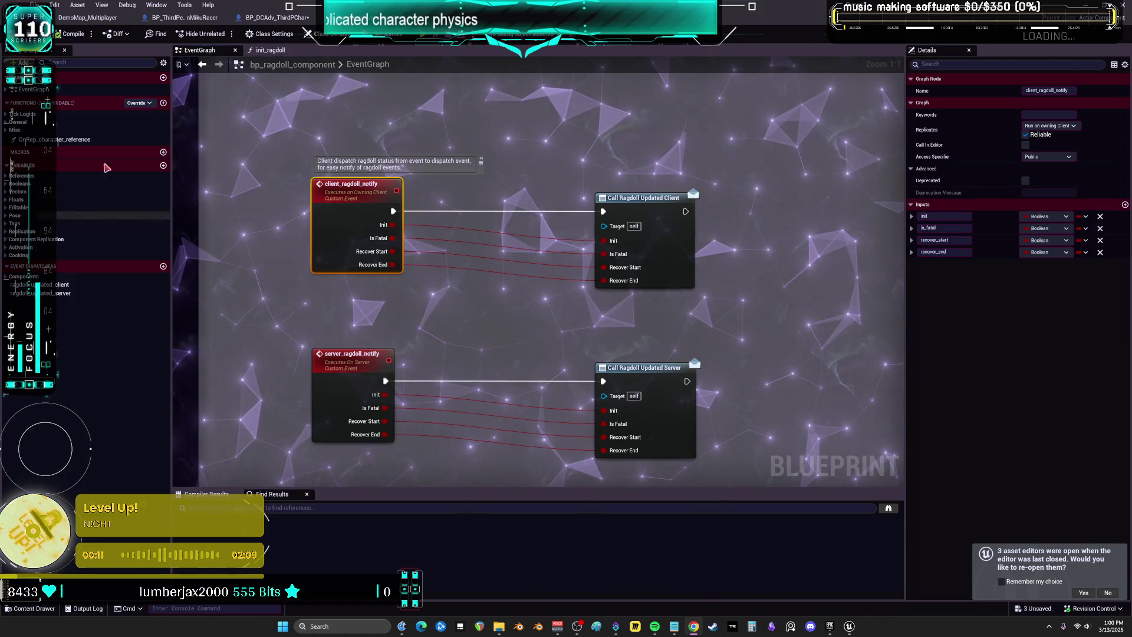
pyautogui.click(276, 17)
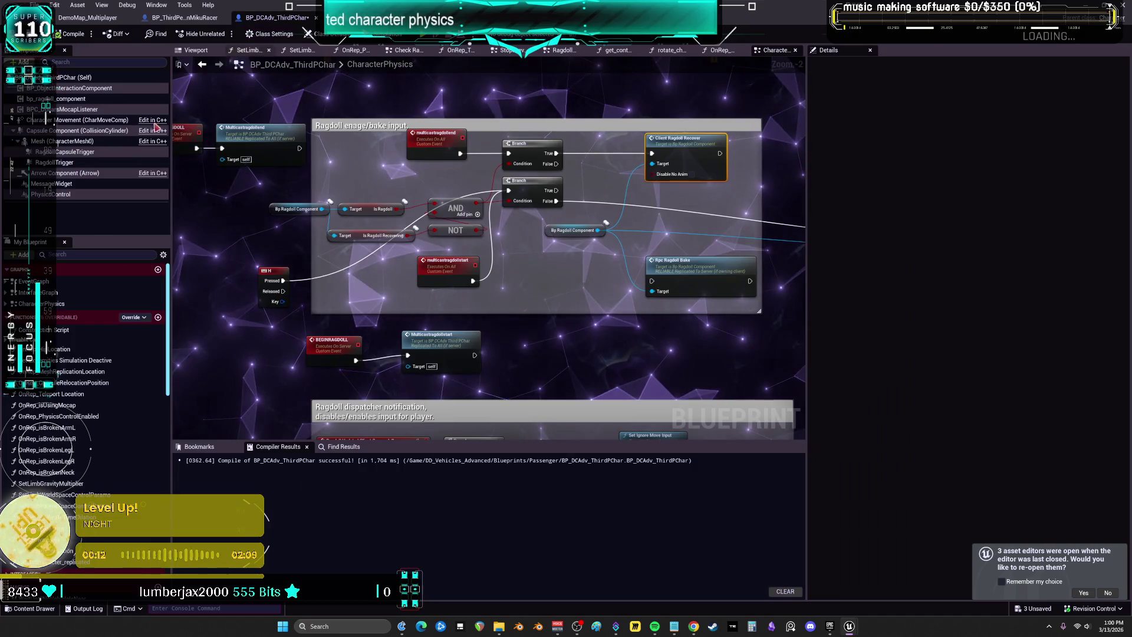
# Filter the Mesh (CharacterMesh0) Details by 'repl' to reveal Replicate Physics to Autonomous Proxy
pyautogui.click(60, 142)
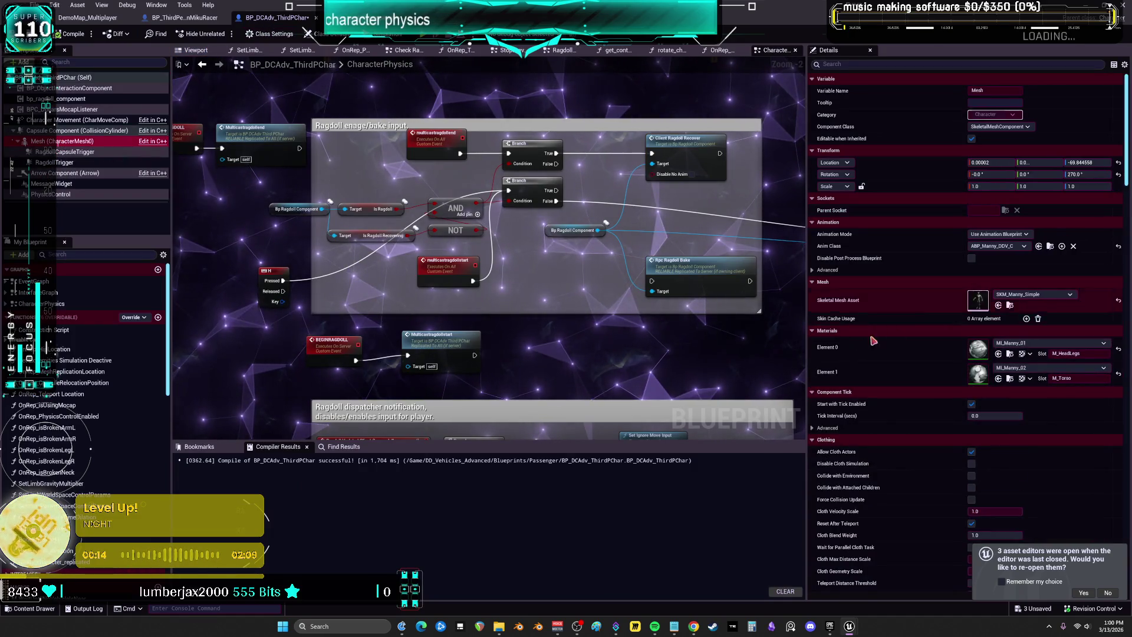
pyautogui.click(885, 65)
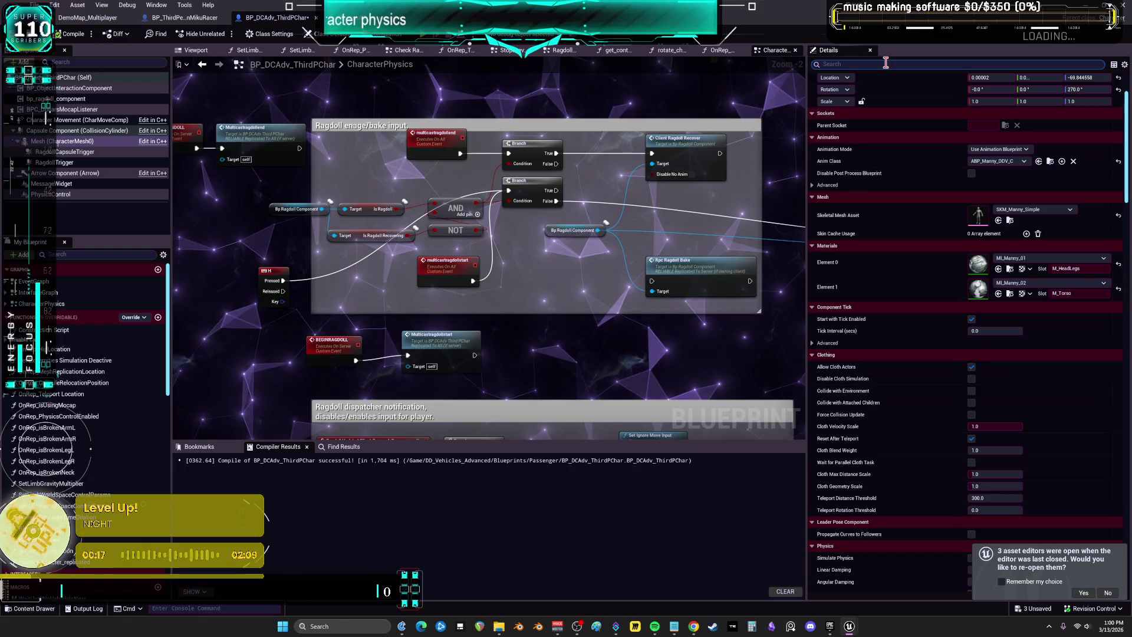
pyautogui.write('repl')
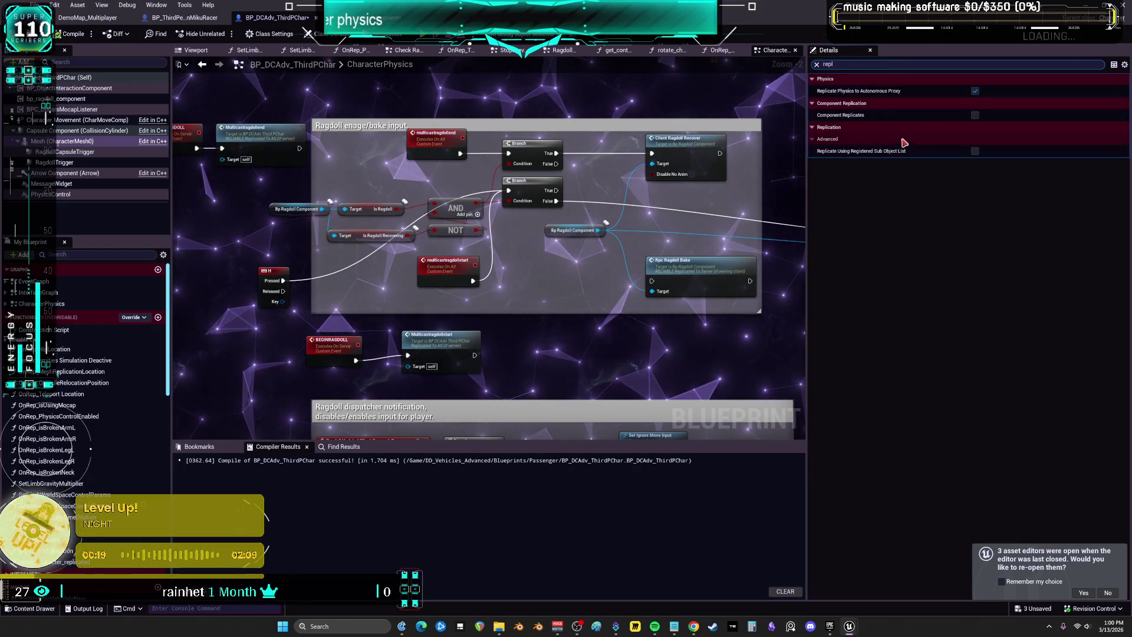
pyautogui.moveTo(883, 94)
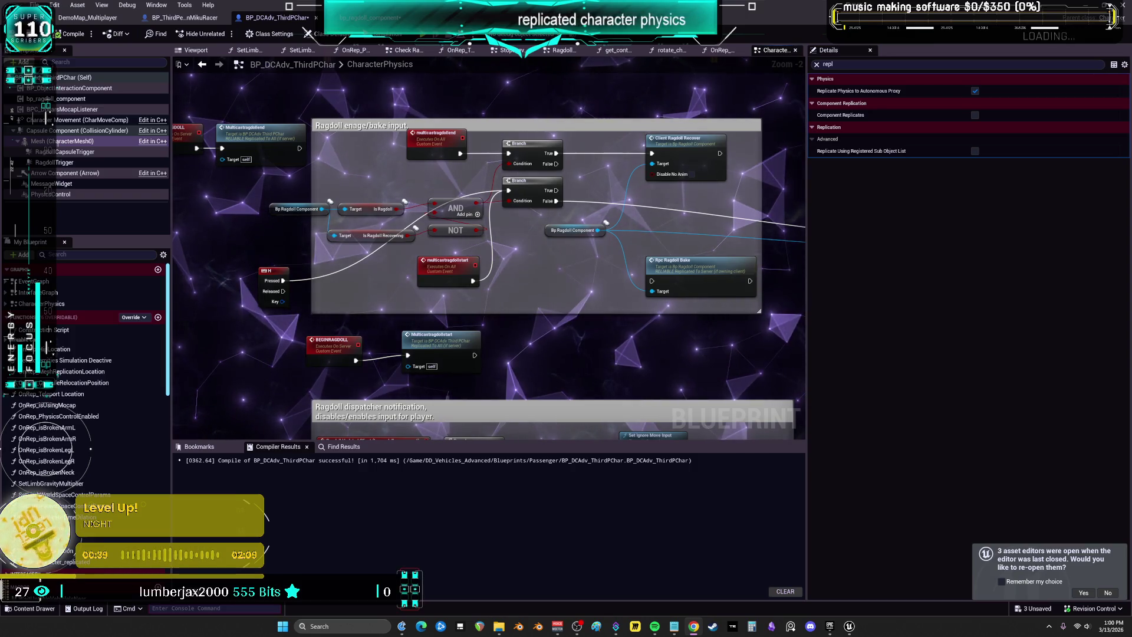
pyautogui.scroll(-4, 565, 319)
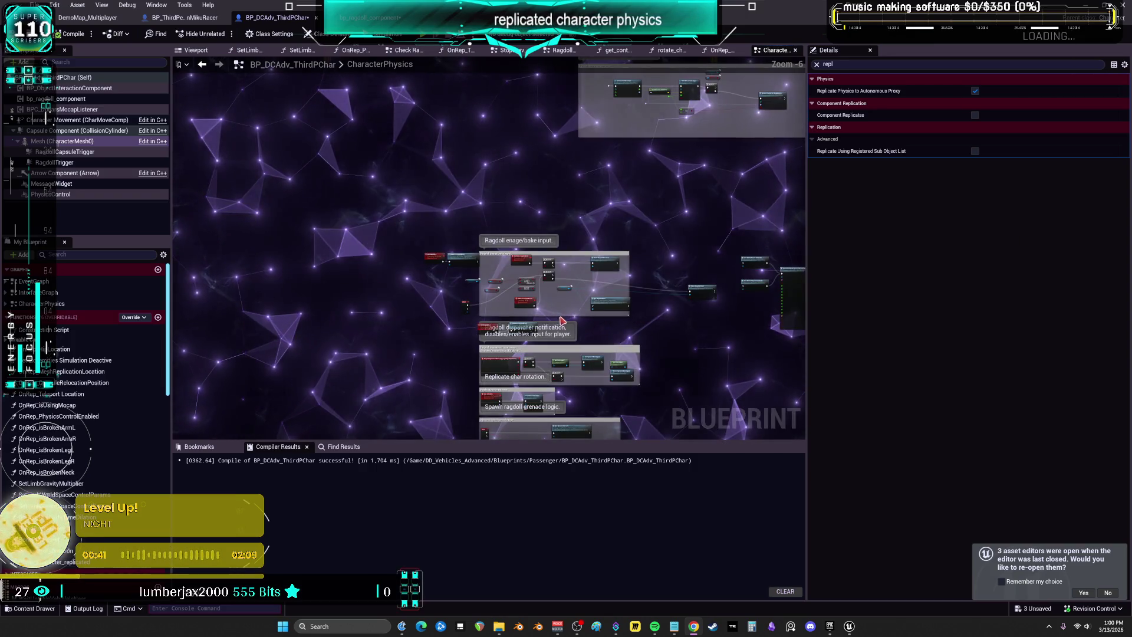
# Locate the BEGINRAGDOLL call in the ragdoll impulse section and jump to its event
pyautogui.scroll(4, 483, 196)
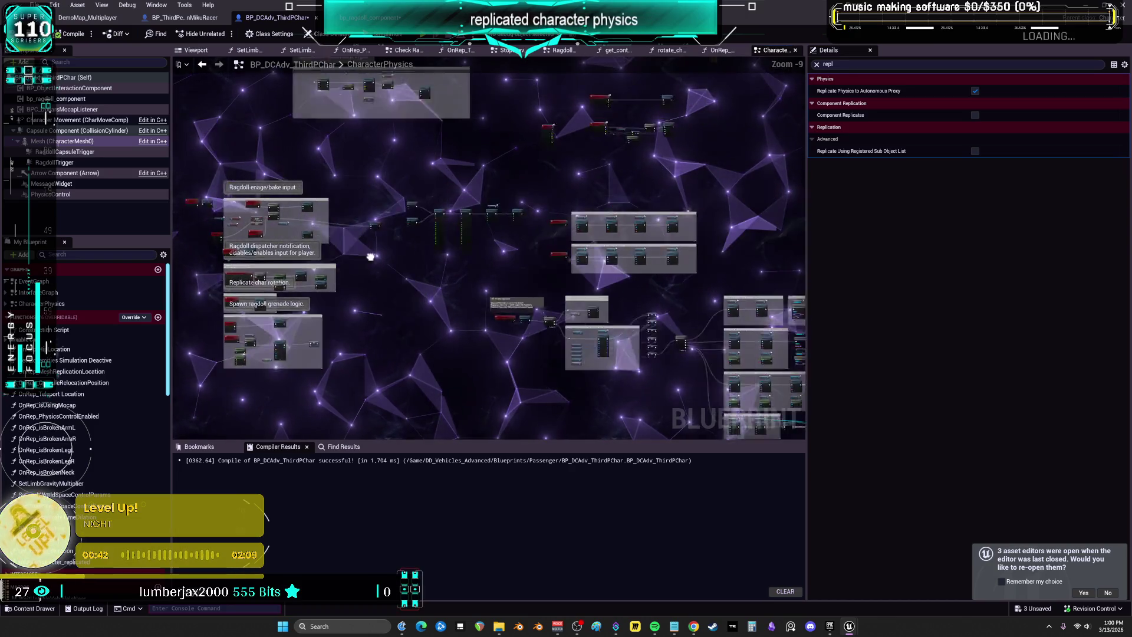
pyautogui.scroll(5, 482, 195)
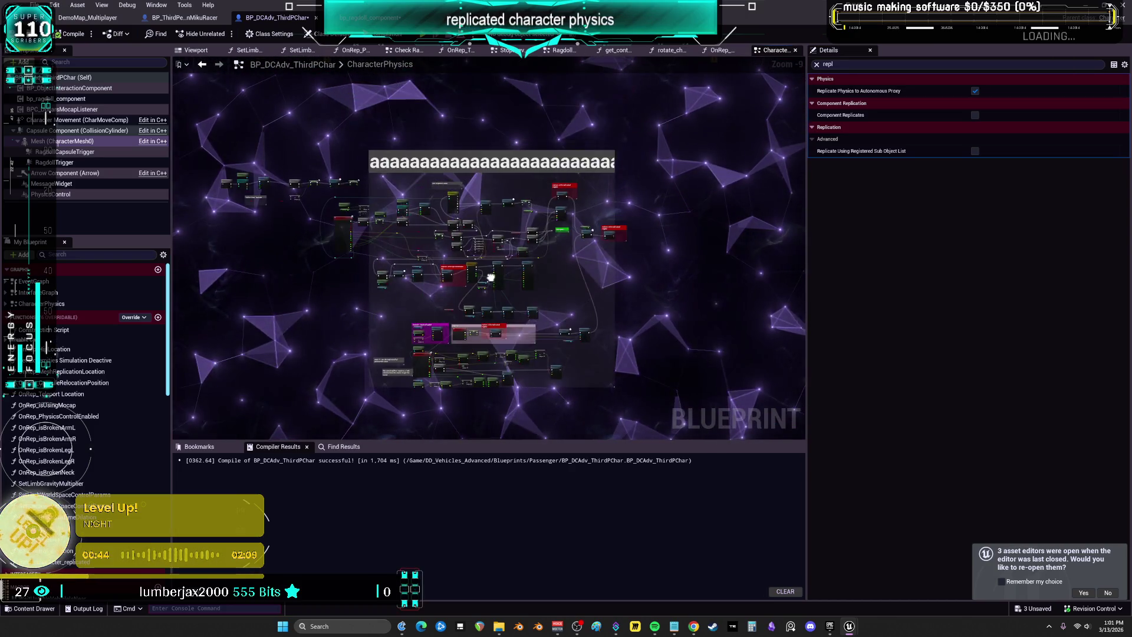
pyautogui.moveTo(581, 363); pyautogui.dragTo(510, 83)
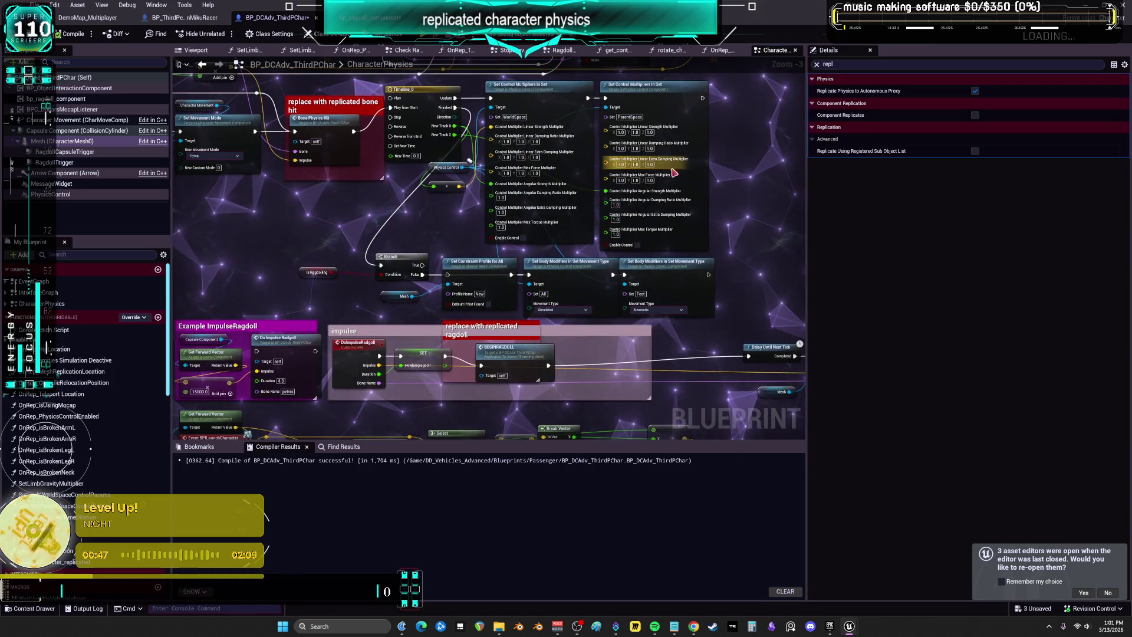
pyautogui.moveTo(505, 352); pyautogui.dragTo(537, 347)
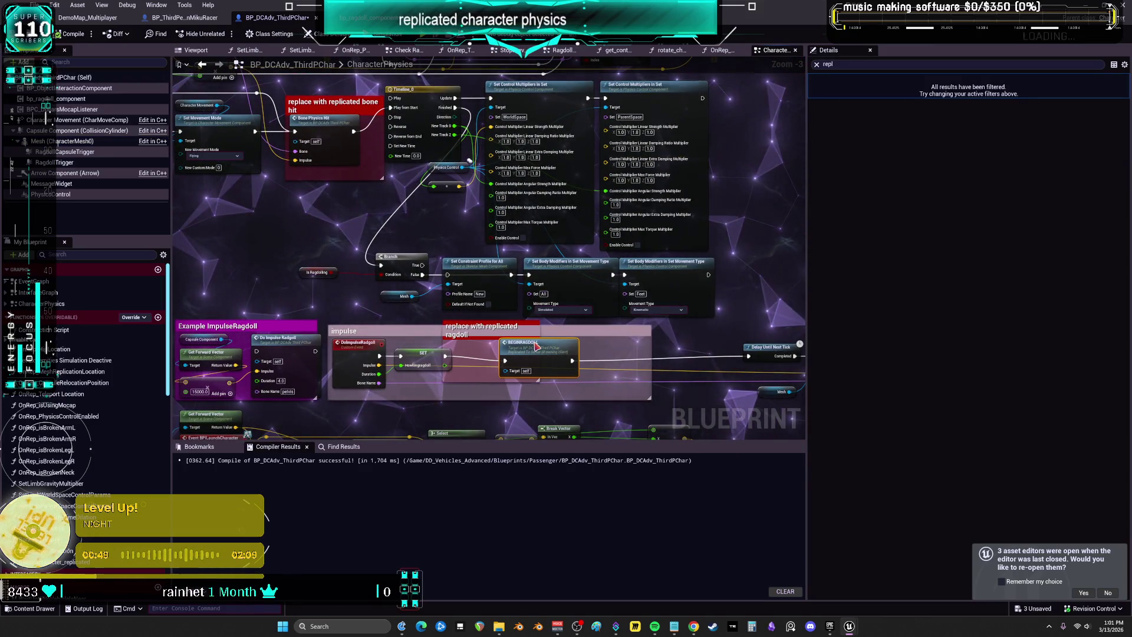
pyautogui.doubleClick(537, 347)
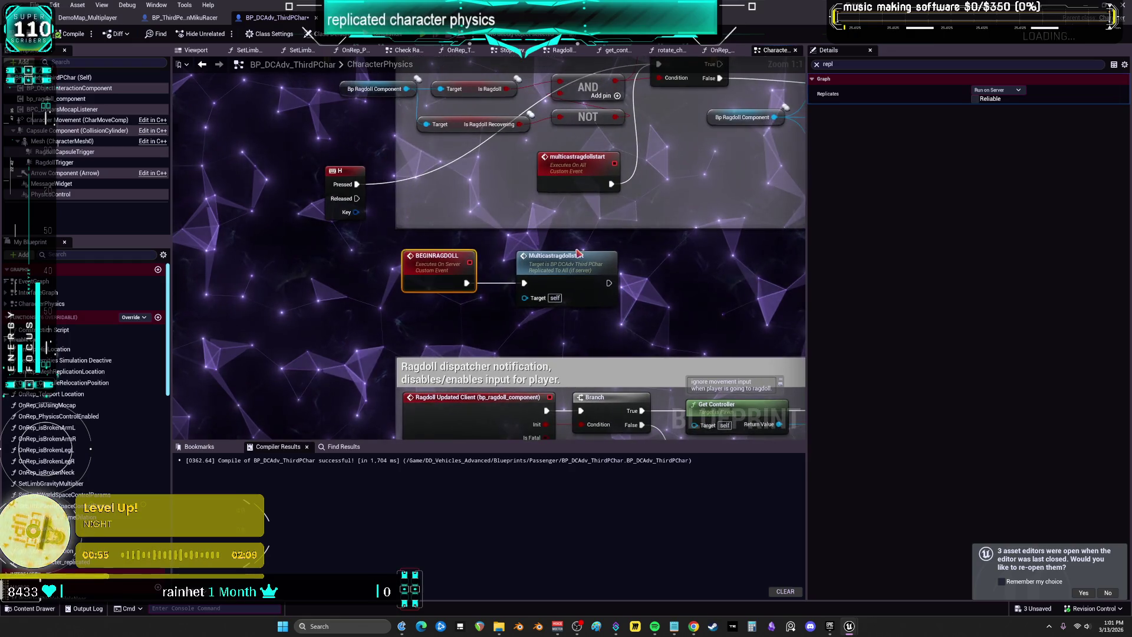
# Follow Multicastragdollstart to Client Ragdoll Start and move that node into the ragdoll comment group
pyautogui.moveTo(687, 260); pyautogui.dragTo(541, 260)
pyautogui.click(541, 260)
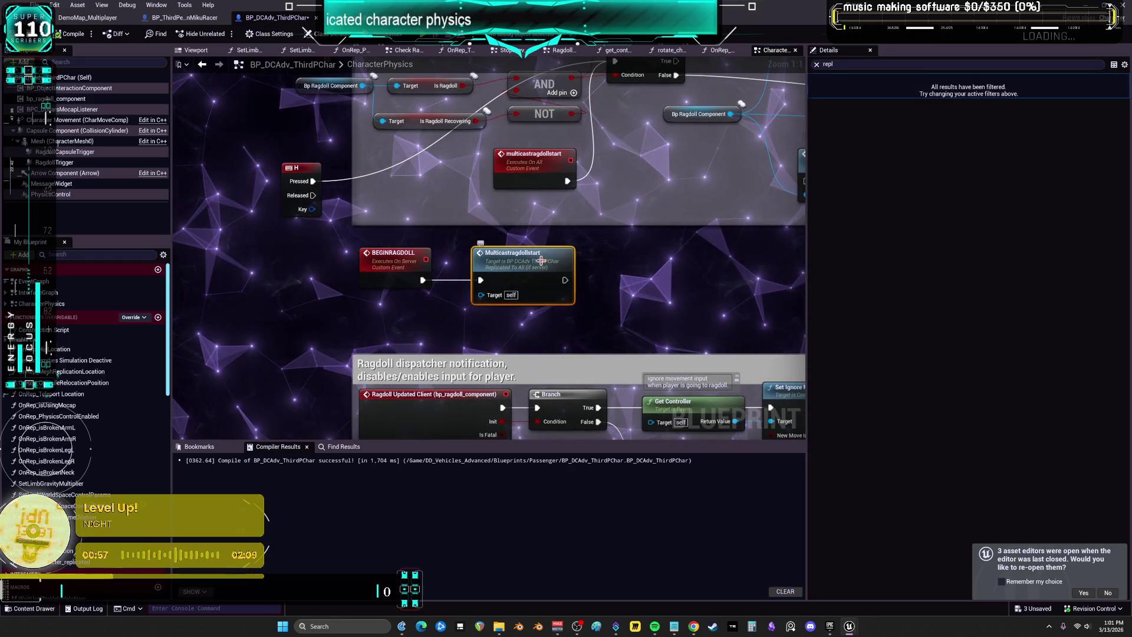
pyautogui.doubleClick(542, 260)
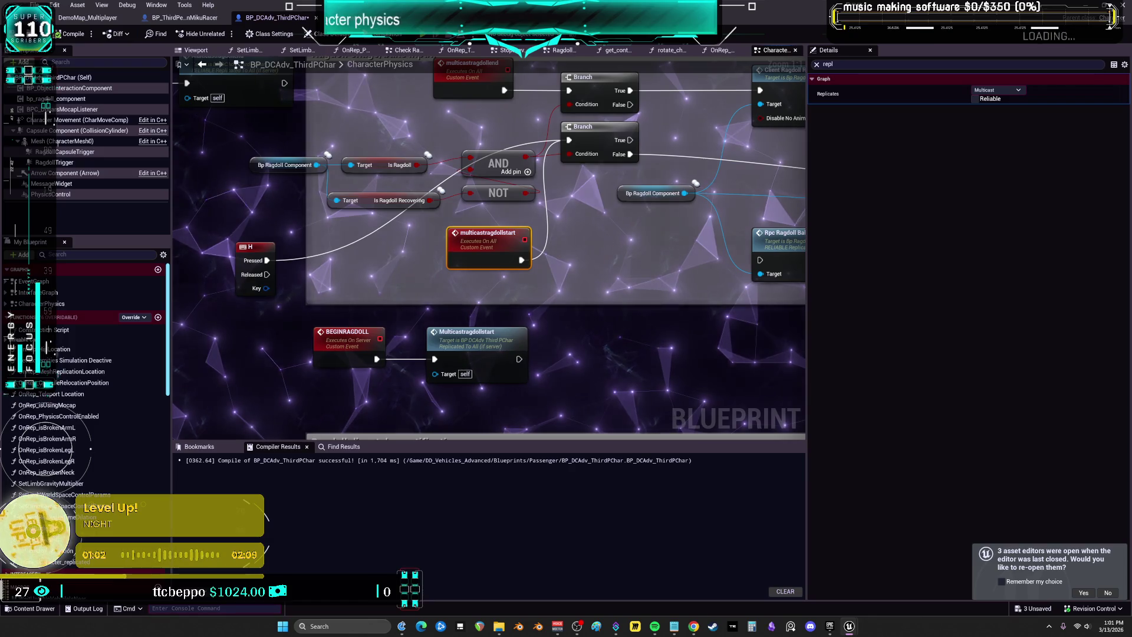
pyautogui.doubleClick(471, 248)
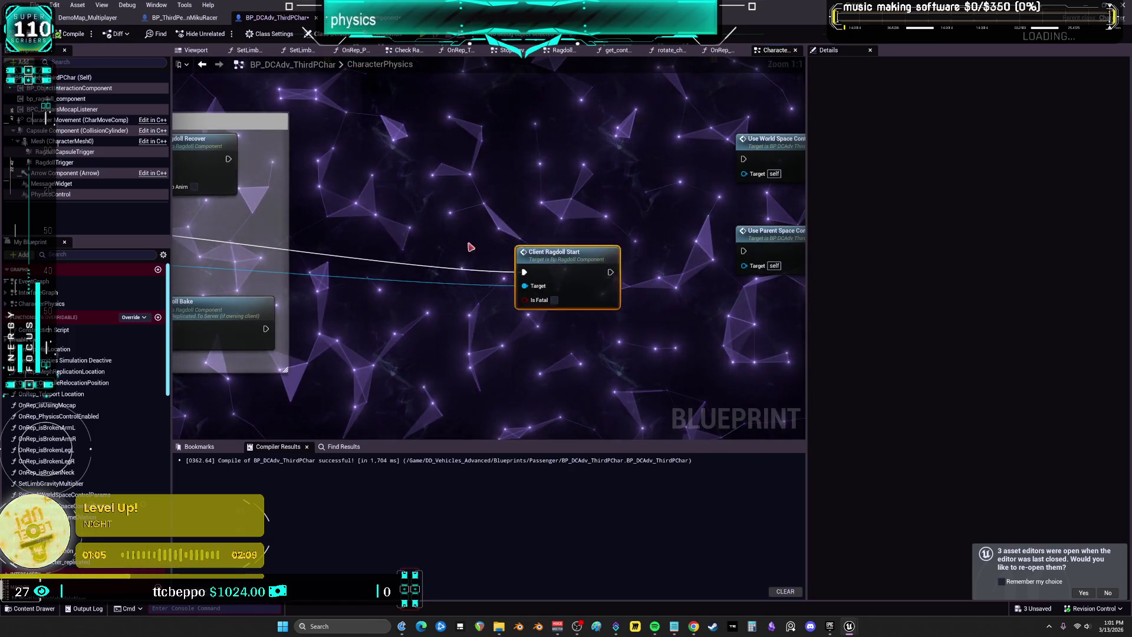
pyautogui.moveTo(584, 204)
pyautogui.mouseDown()
pyautogui.moveTo(533, 201)
pyautogui.moveTo(539, 192)
pyautogui.mouseUp()
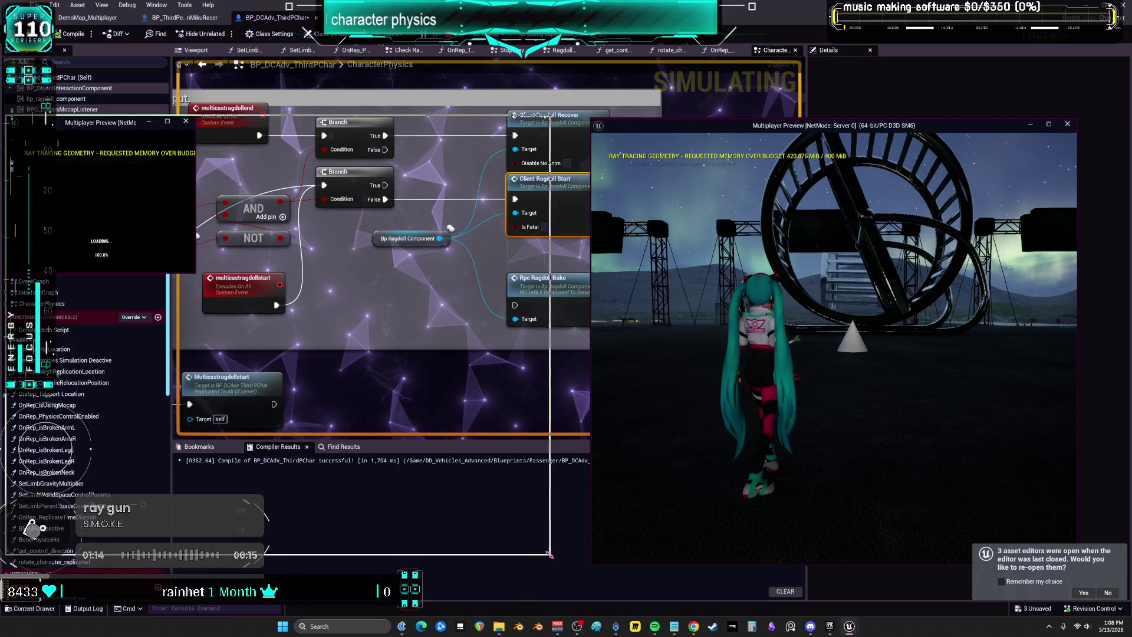
# Run the client character through the dark doorway into the room, then stop the session
pyautogui.press('w')
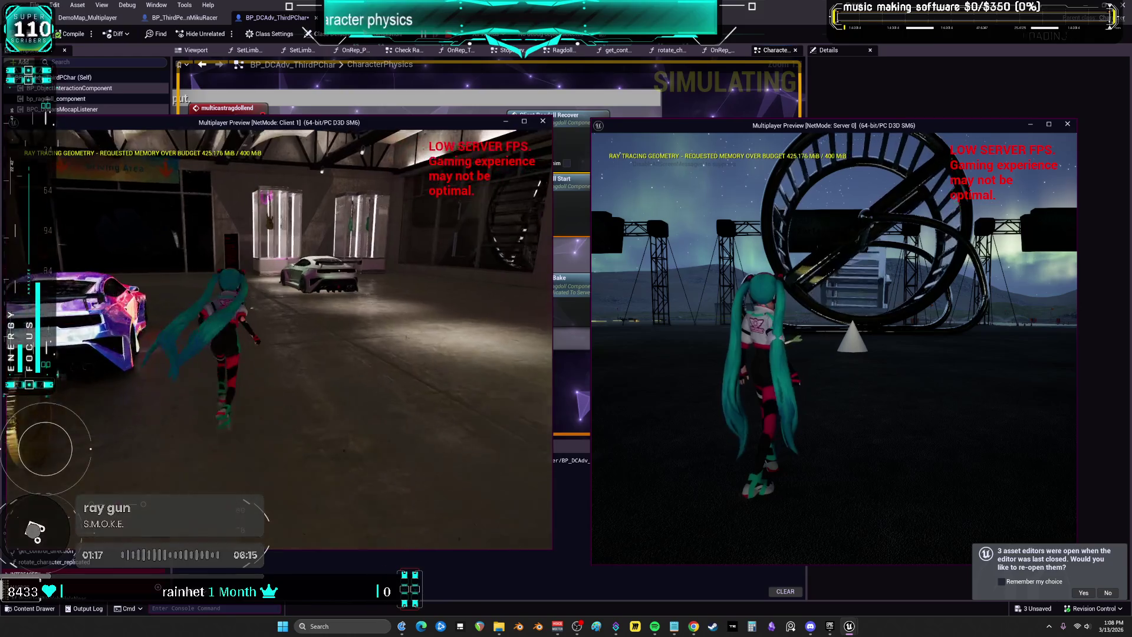
pyautogui.press('w')
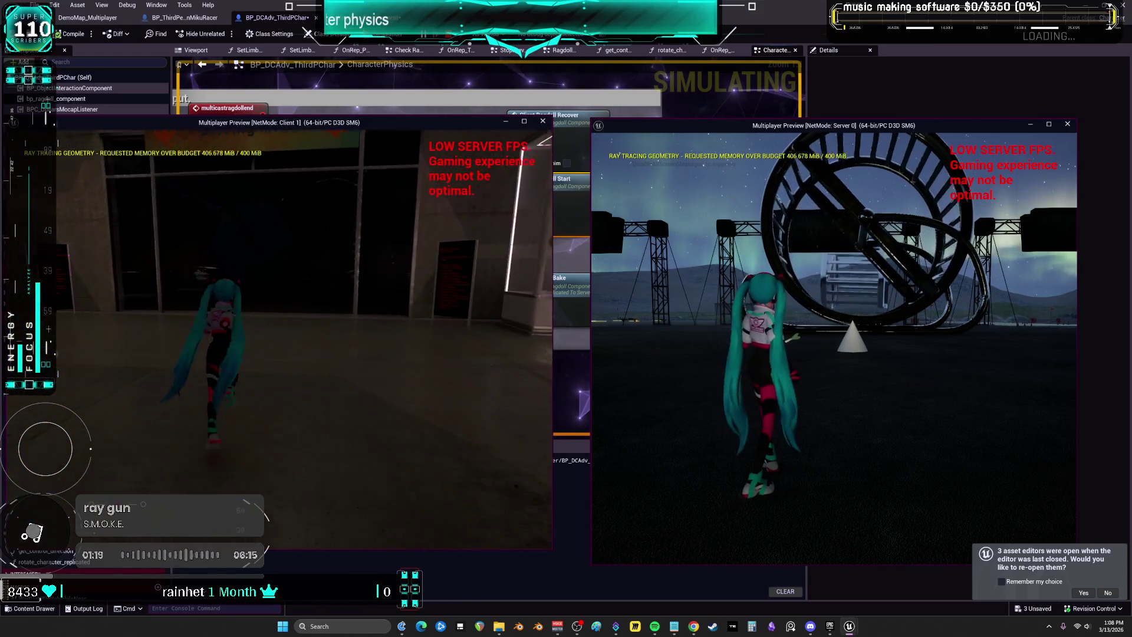
pyautogui.press('w')
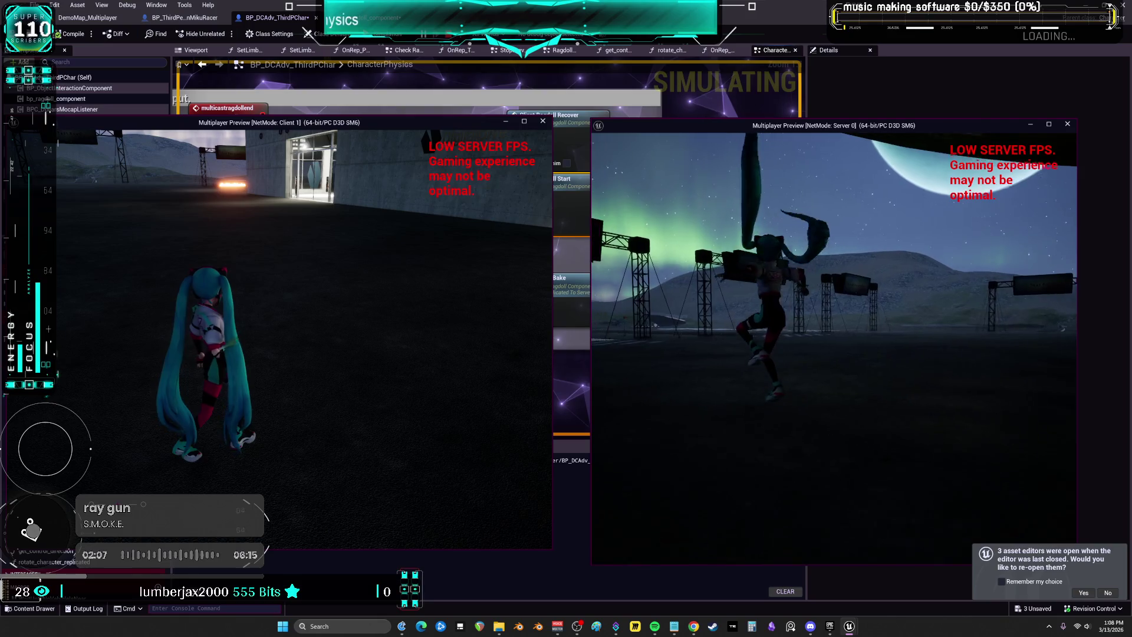
pyautogui.press('Escape')
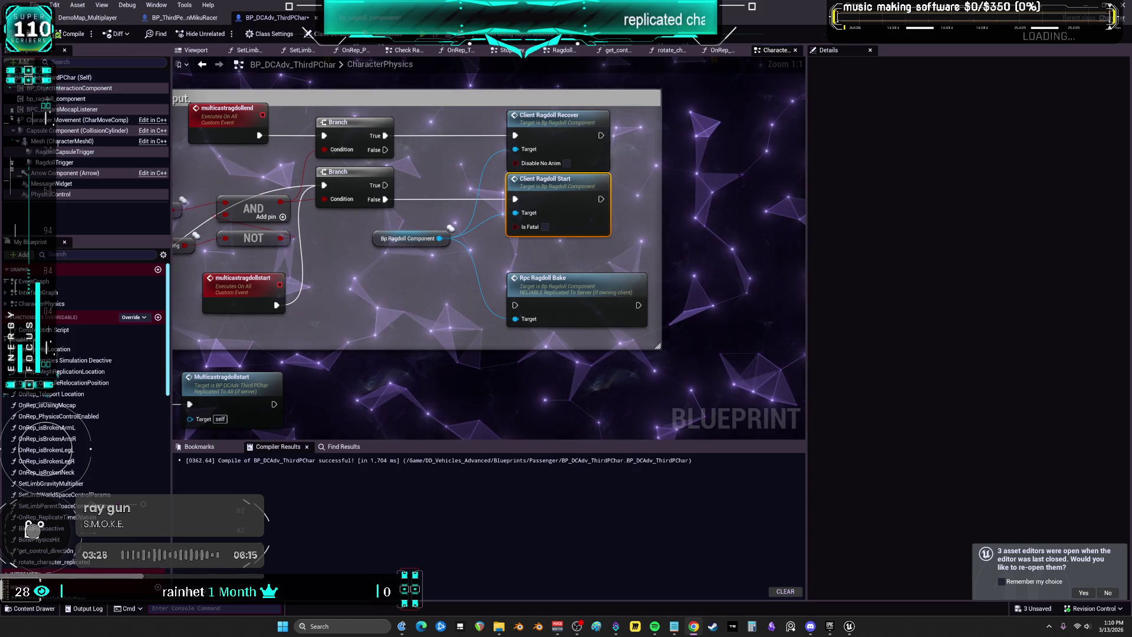
pyautogui.scroll(-4, 516, 305)
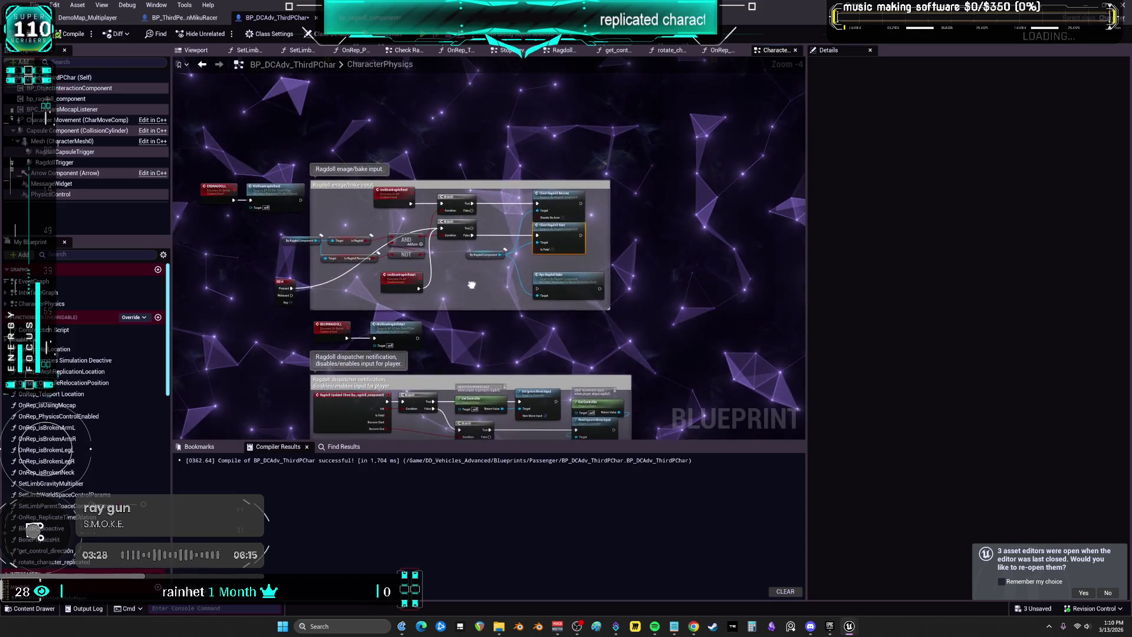
pyautogui.scroll(3, 548, 275)
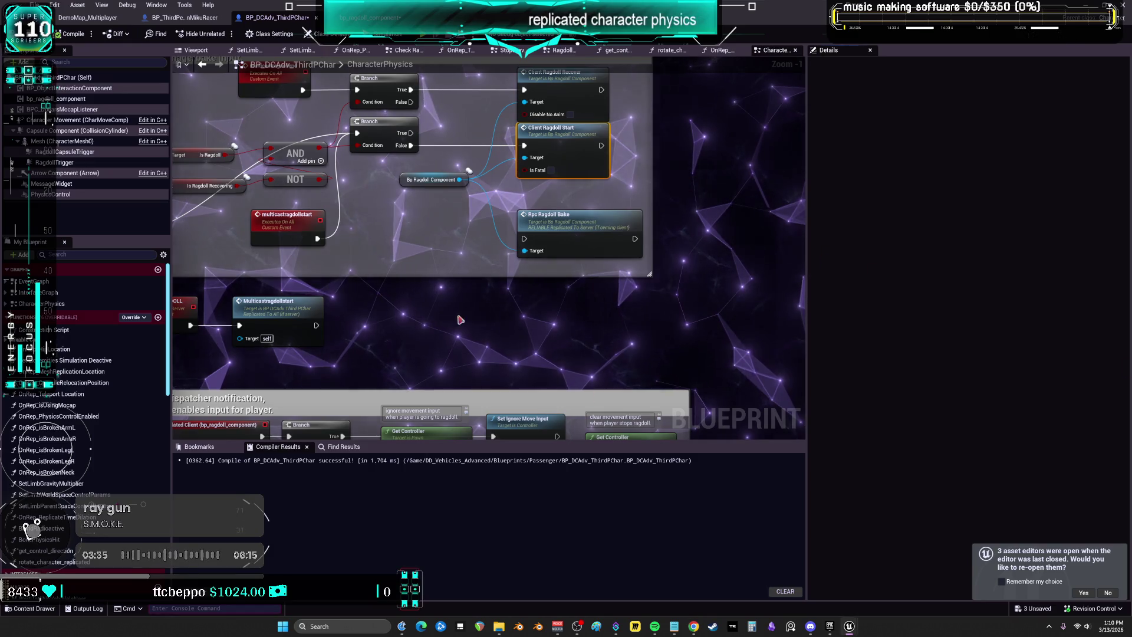
pyautogui.scroll(1, 461, 319)
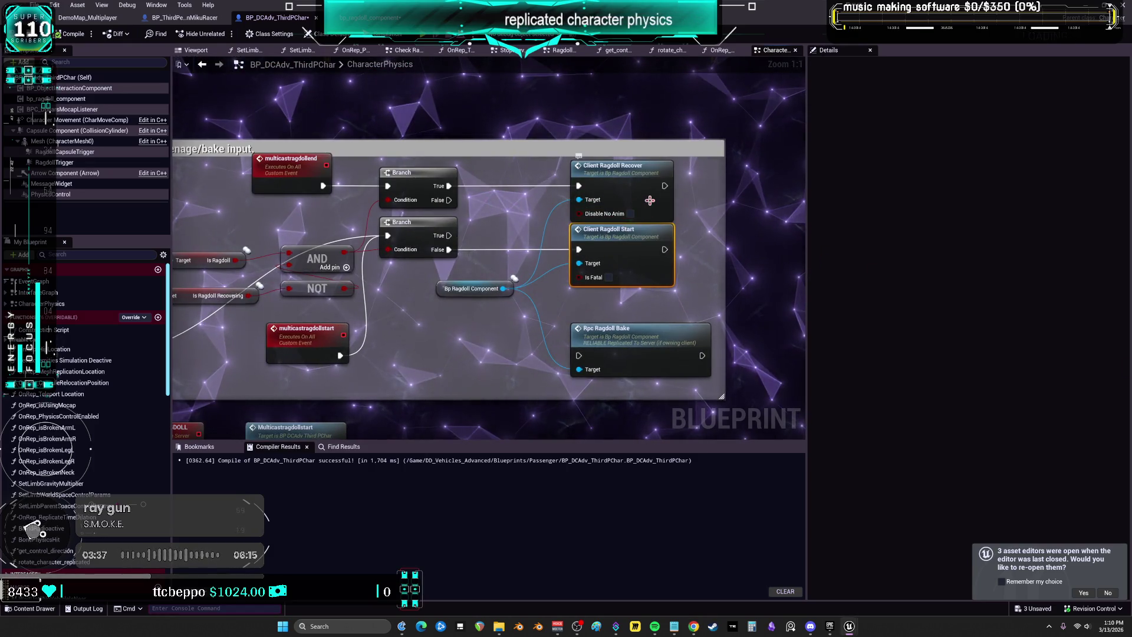
pyautogui.doubleClick(635, 171)
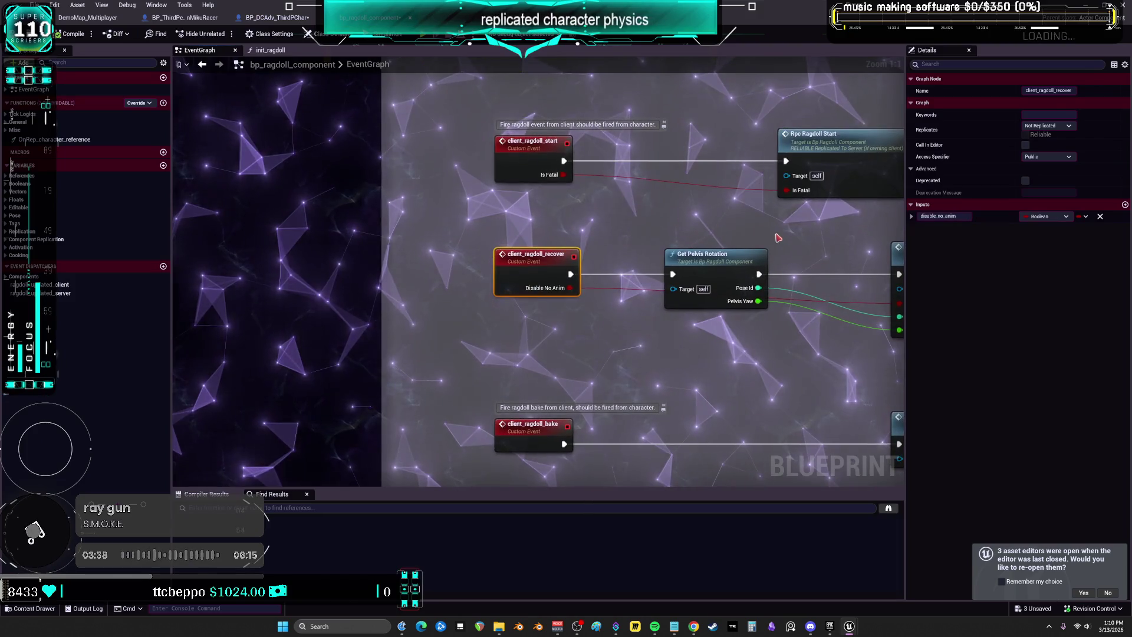
# Follow the Rpc Ragdoll Recover call through to the multicast_ragdoll_recover_start event definition
pyautogui.moveTo(455, 217); pyautogui.dragTo(374, 222)
pyautogui.click(515, 237)
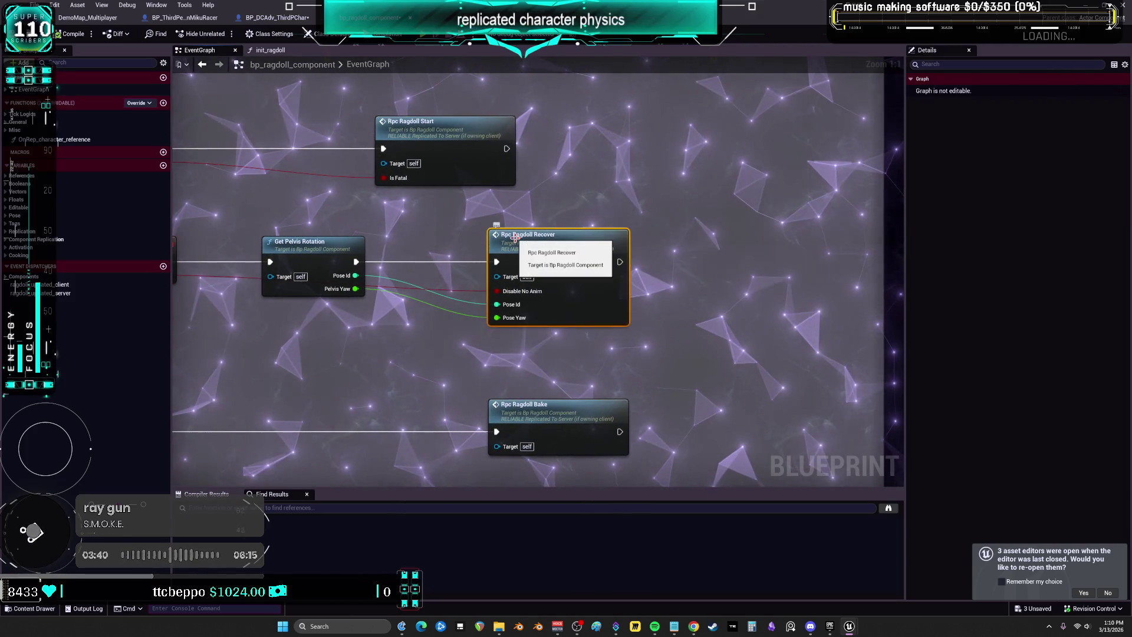
pyautogui.moveTo(472, 241)
pyautogui.mouseDown()
pyautogui.moveTo(742, 241)
pyautogui.moveTo(662, 247)
pyautogui.mouseUp()
pyautogui.doubleClick(661, 247)
pyautogui.rightClick(660, 244)
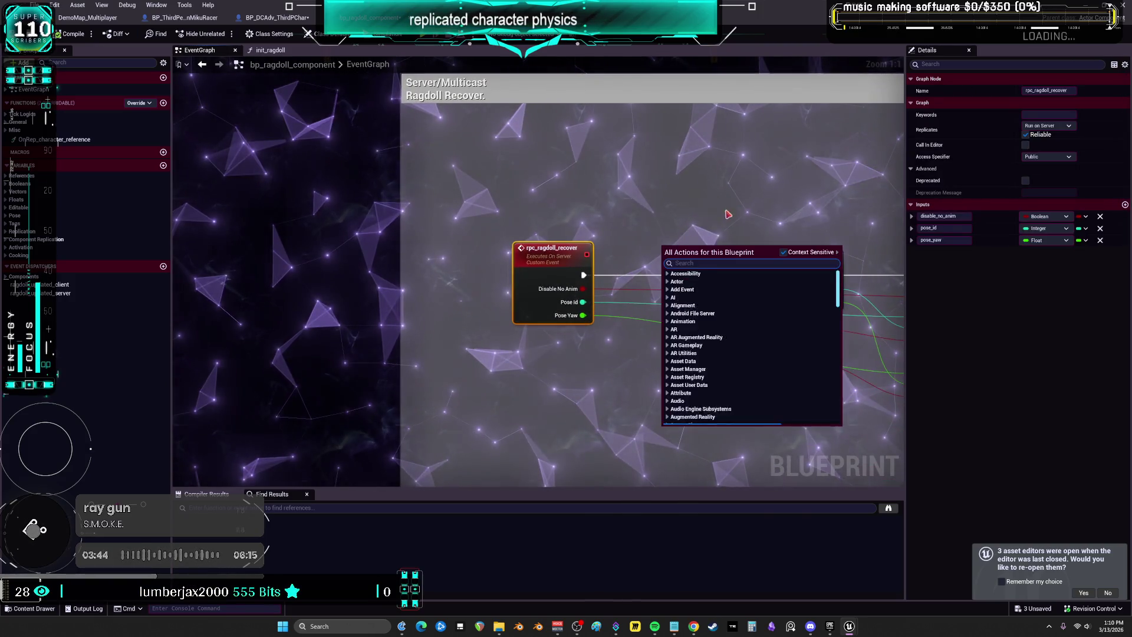
pyautogui.moveTo(634, 190); pyautogui.dragTo(447, 192)
pyautogui.moveTo(696, 202); pyautogui.dragTo(548, 203)
pyautogui.moveTo(654, 230); pyautogui.dragTo(549, 232)
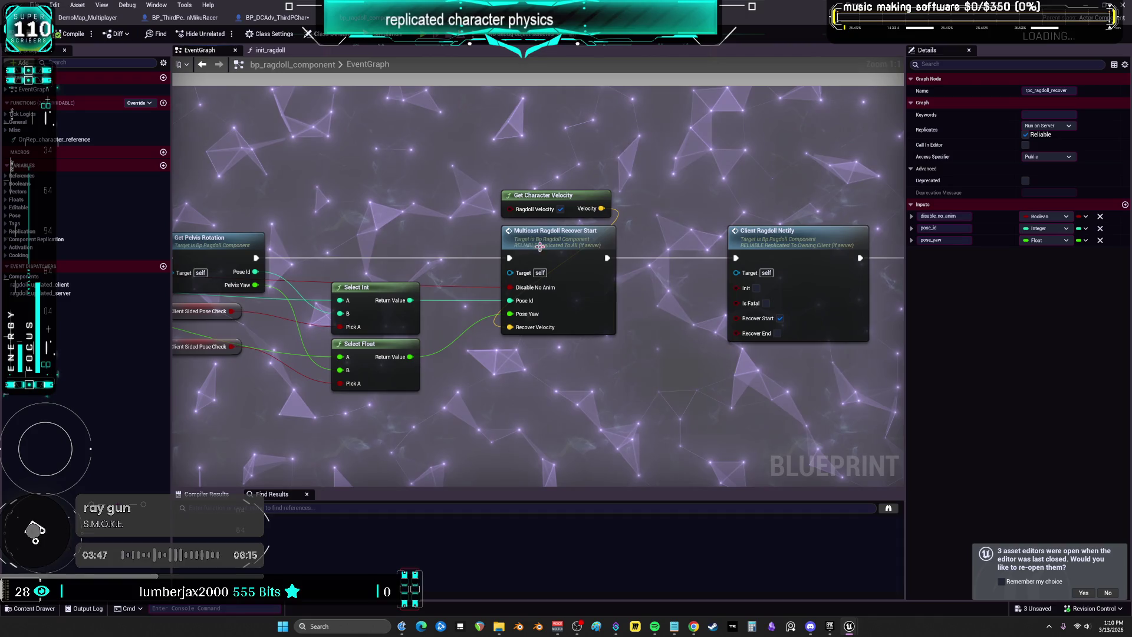
pyautogui.click(561, 232)
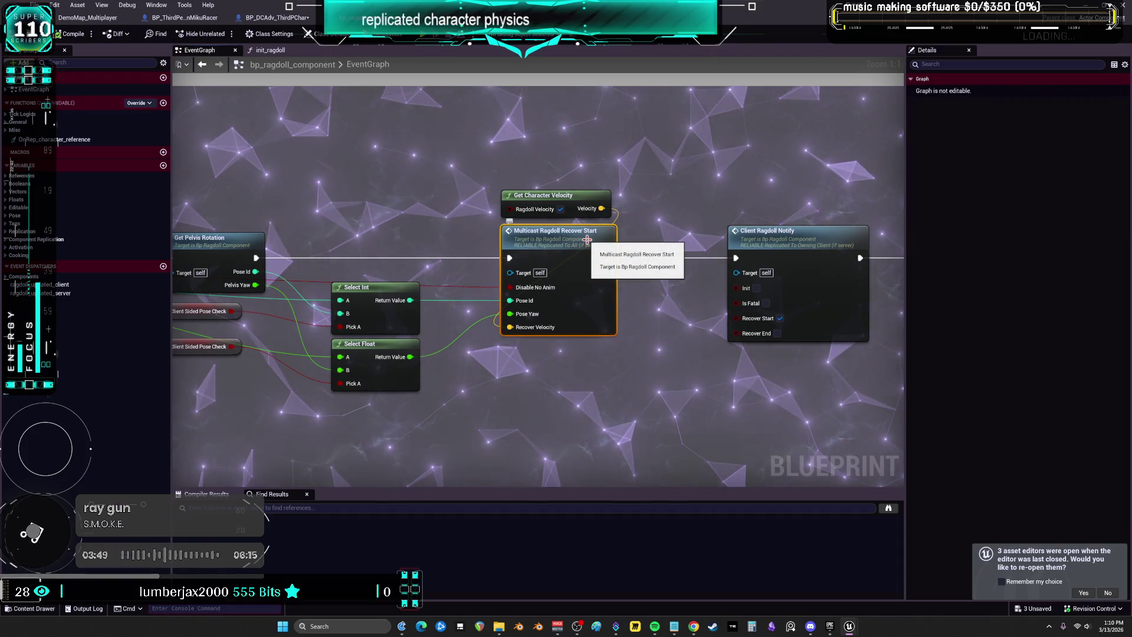
pyautogui.doubleClick(587, 240)
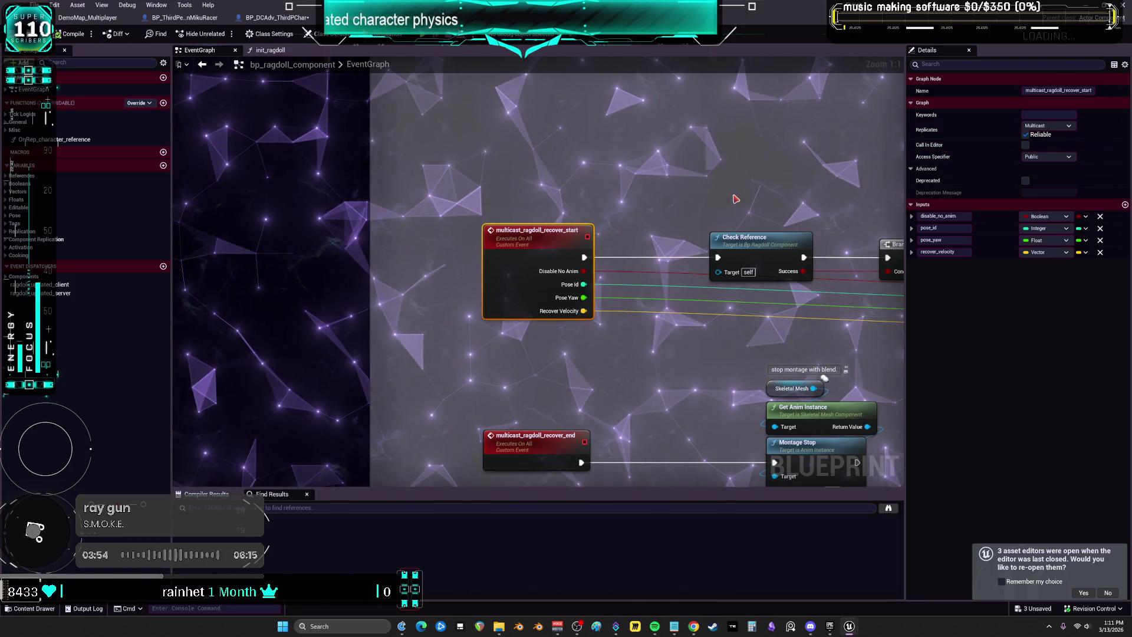
# Inspect the recover logic: Check Reference, Branch, Recover Ragdoll and Montage Stop nodes
pyautogui.moveTo(701, 217); pyautogui.dragTo(585, 239)
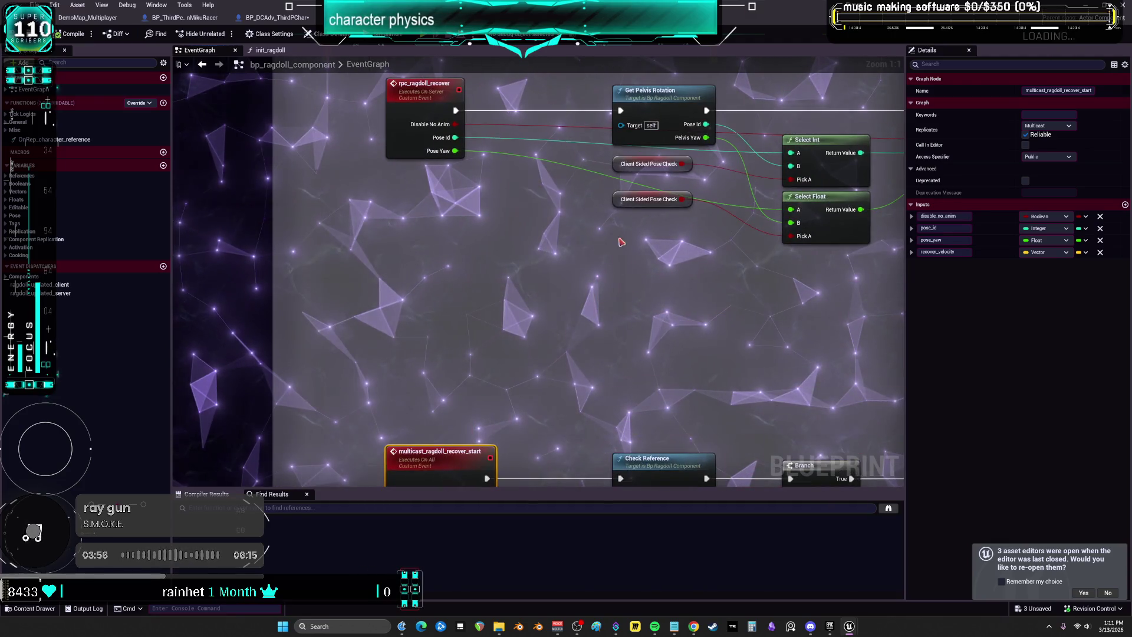
pyautogui.moveTo(573, 379); pyautogui.dragTo(570, 185)
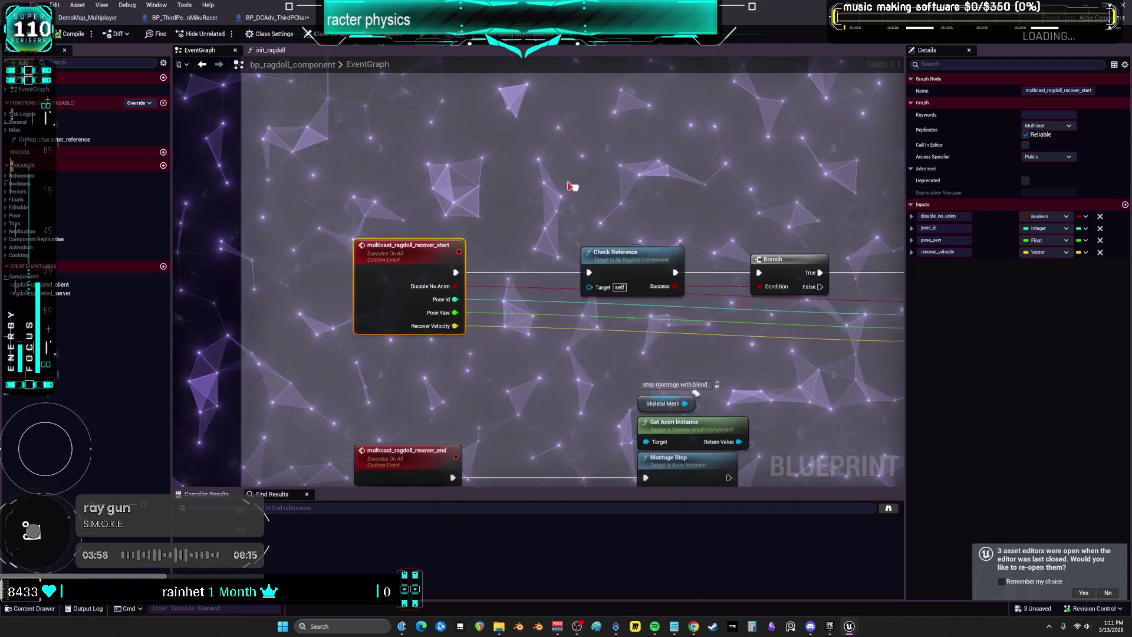
pyautogui.moveTo(726, 189); pyautogui.dragTo(405, 213)
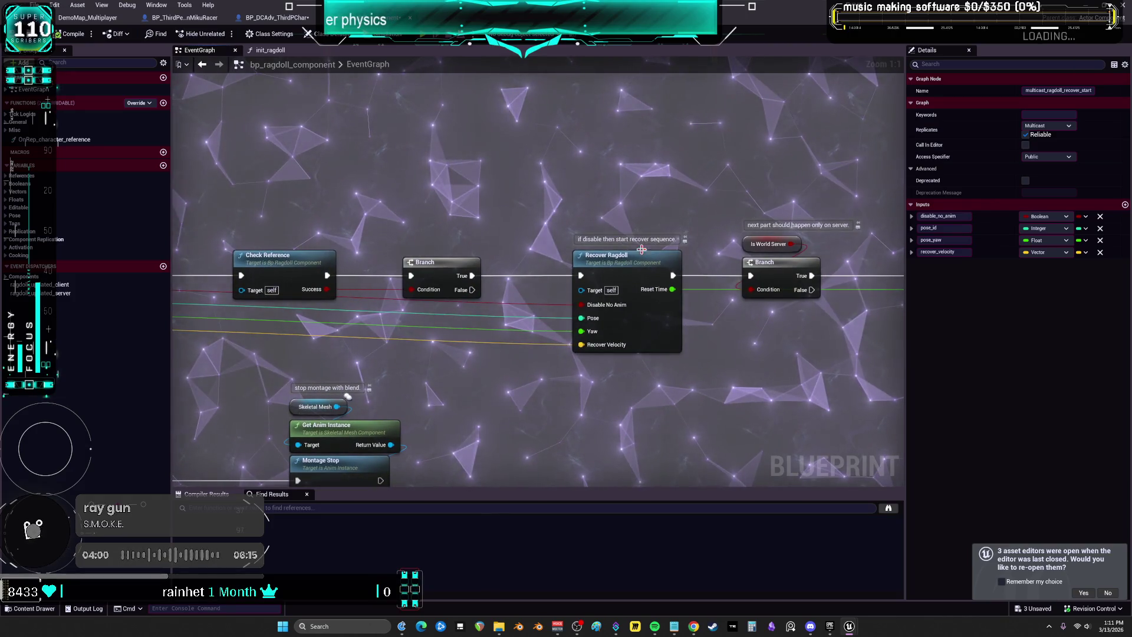
pyautogui.scroll(-2, 641, 249)
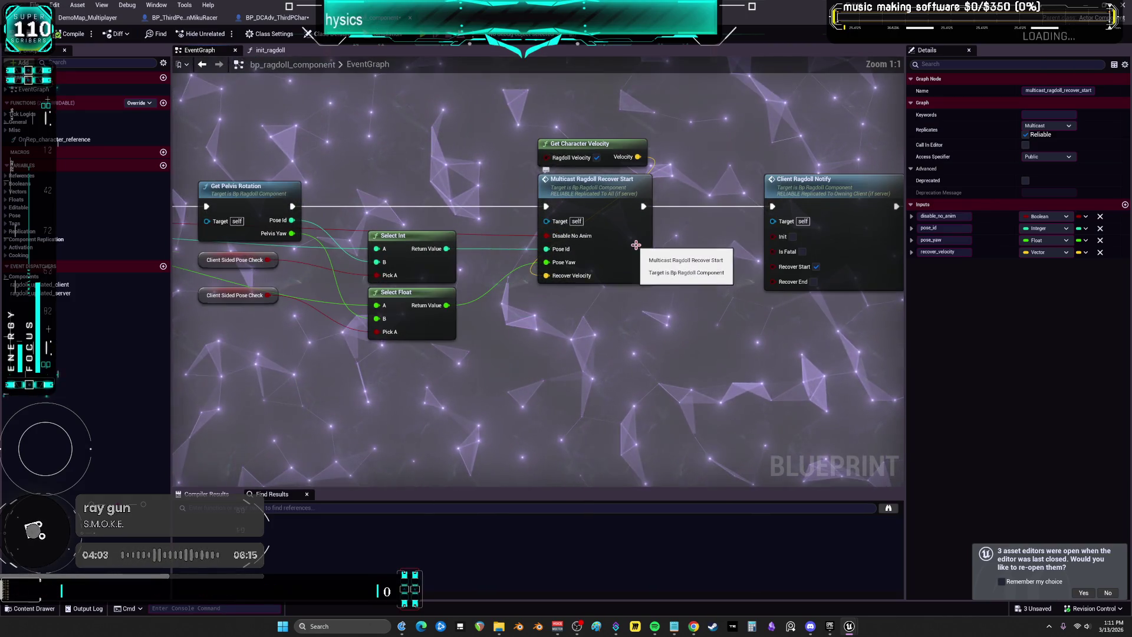
pyautogui.doubleClick(621, 193)
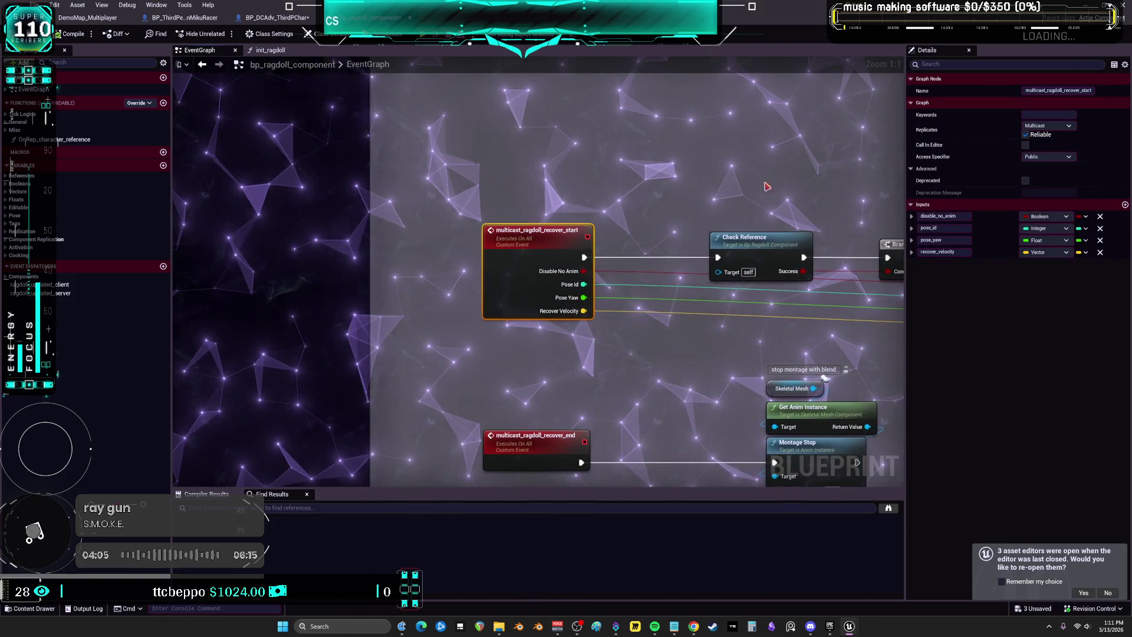
pyautogui.moveTo(766, 185); pyautogui.dragTo(513, 177)
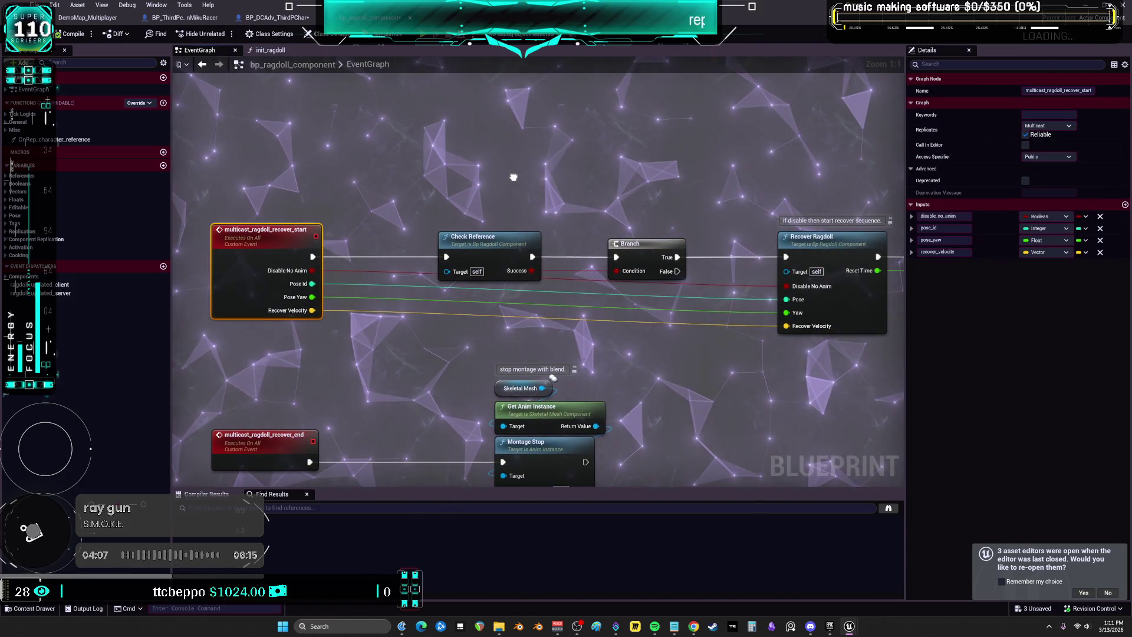
pyautogui.moveTo(514, 177); pyautogui.dragTo(560, 66)
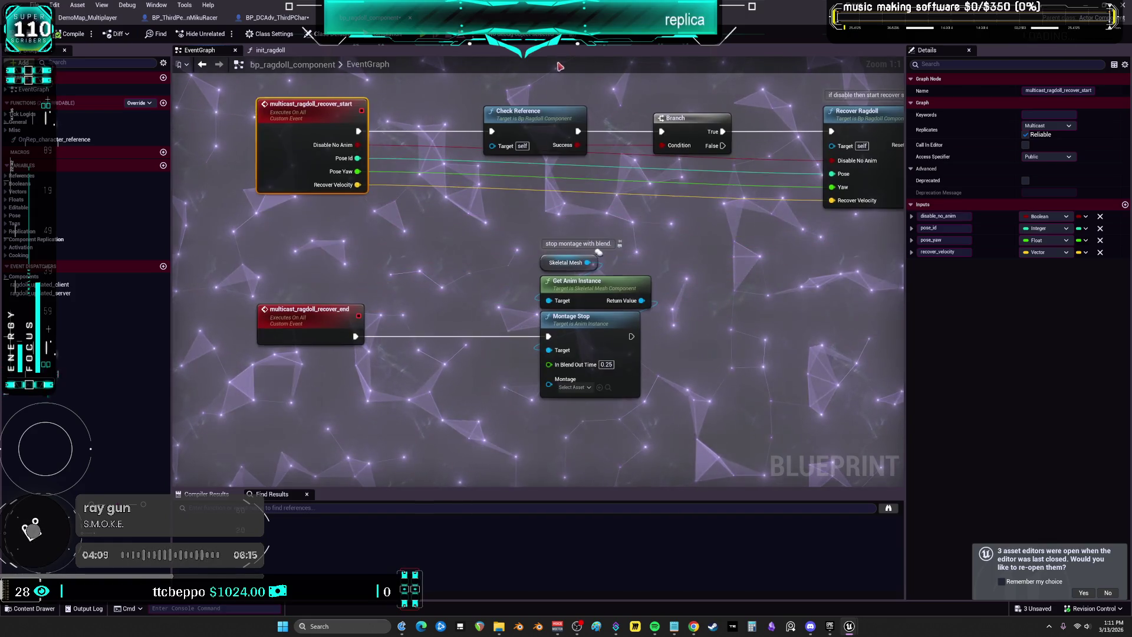
pyautogui.scroll(-3, 734, 288)
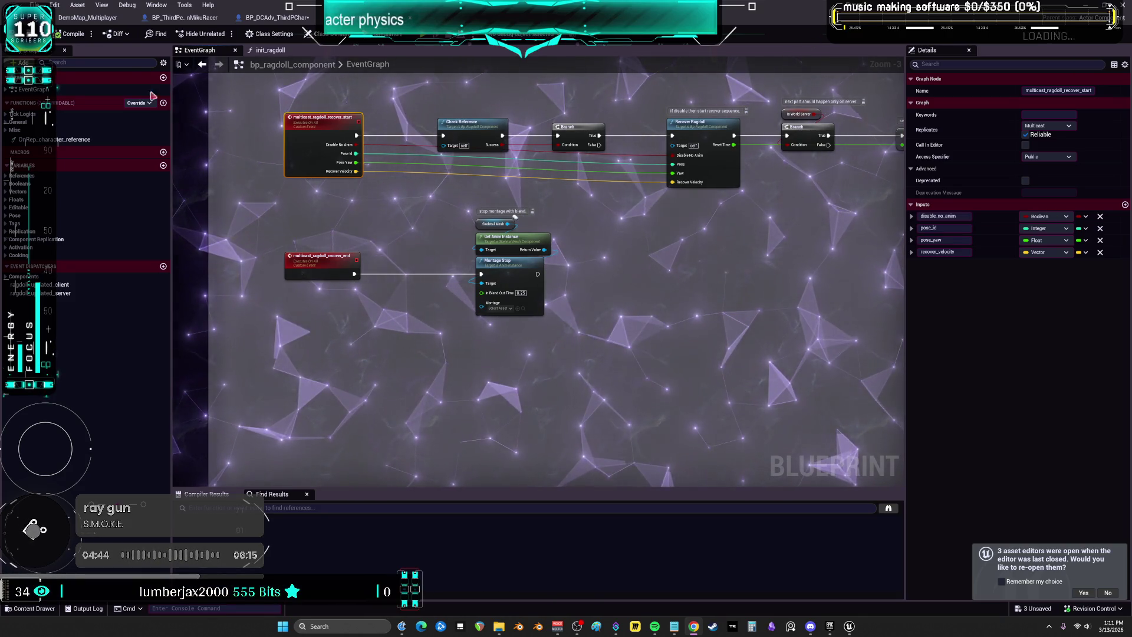
pyautogui.scroll(-8, 549, 301)
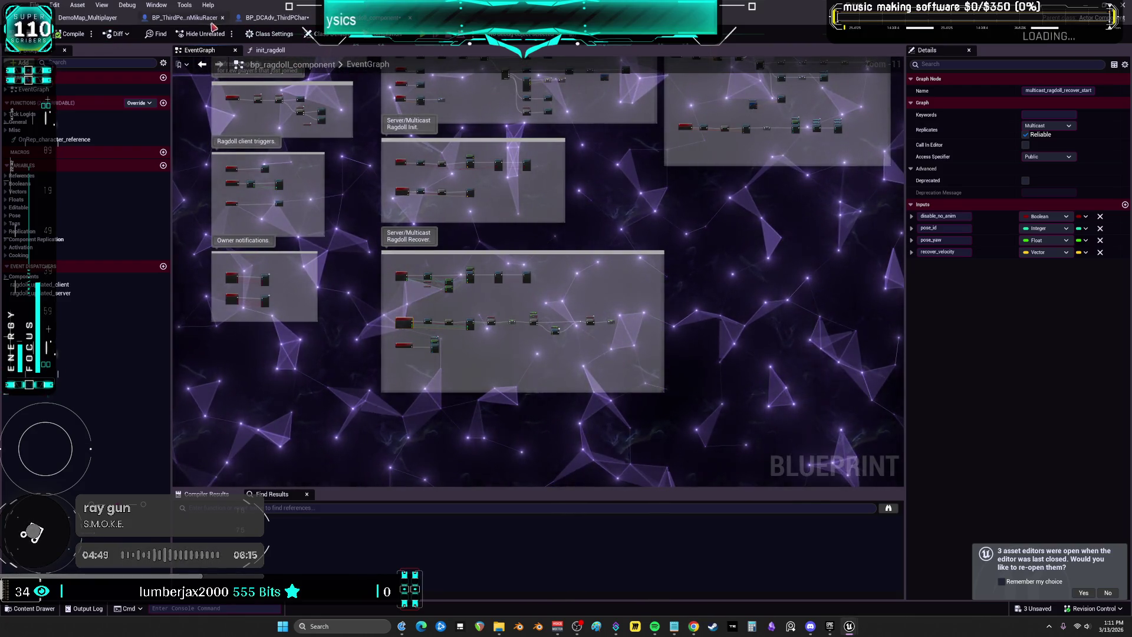
pyautogui.scroll(7, 347, 255)
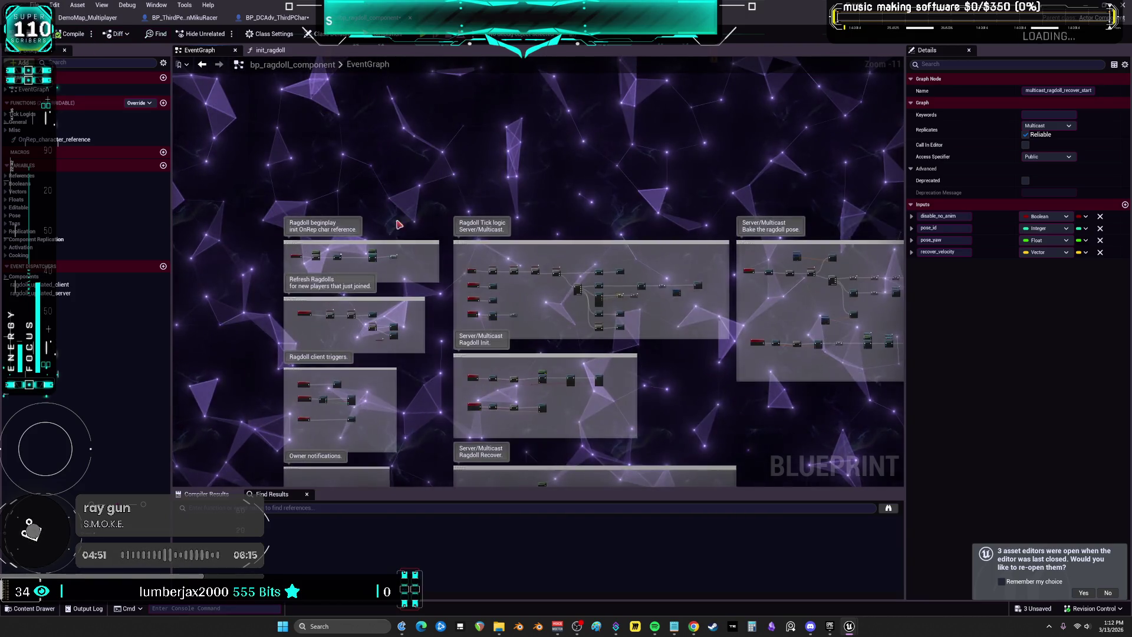
pyautogui.scroll(4, 346, 255)
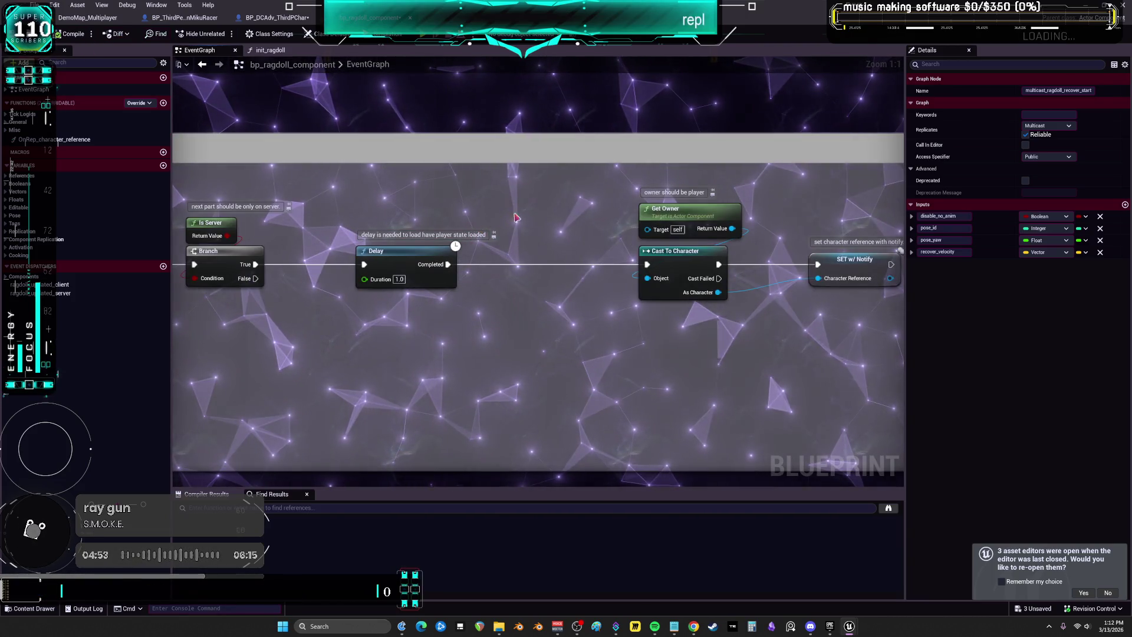
pyautogui.scroll(-5, 450, 197)
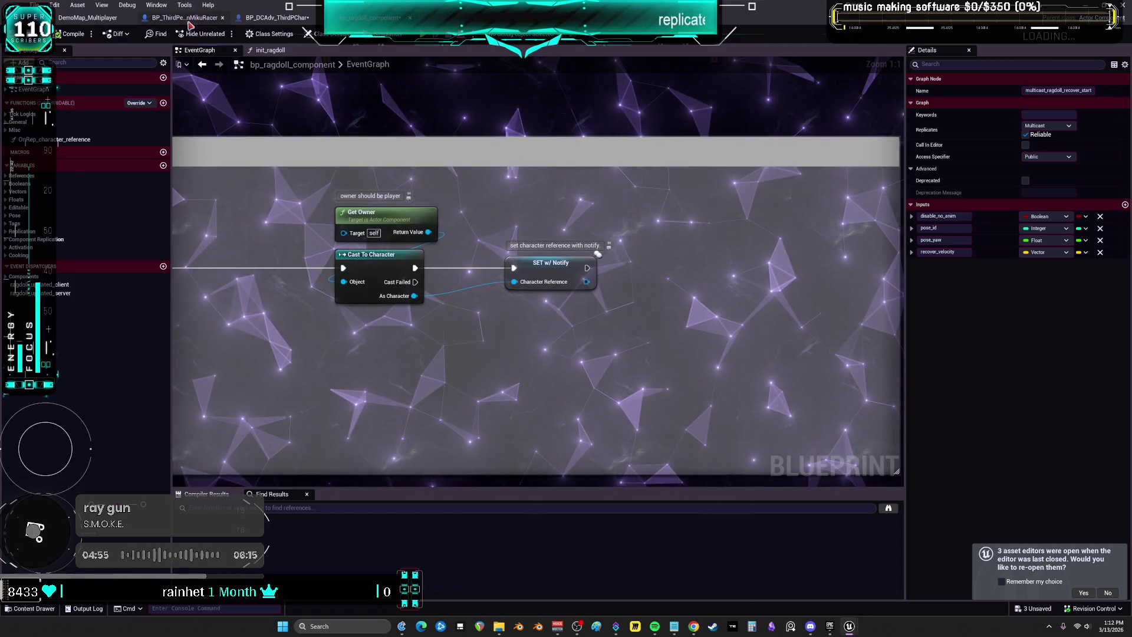
# Switch to the BP_ThirdPersonMikuRacer event graph
pyautogui.click(183, 17)
pyautogui.scroll(-3, 464, 206)
pyautogui.scroll(4, 461, 223)
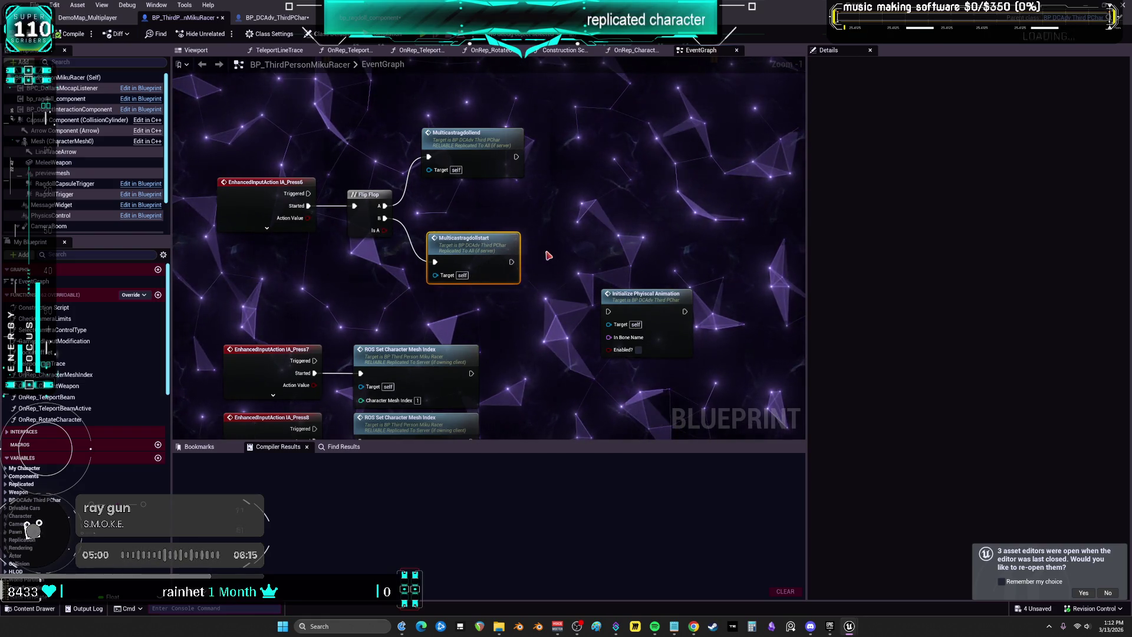
# Place Multicastragdollend above Multicastragdollstart and open the multicastragdollstart event definition
pyautogui.moveTo(464, 159); pyautogui.dragTo(470, 178)
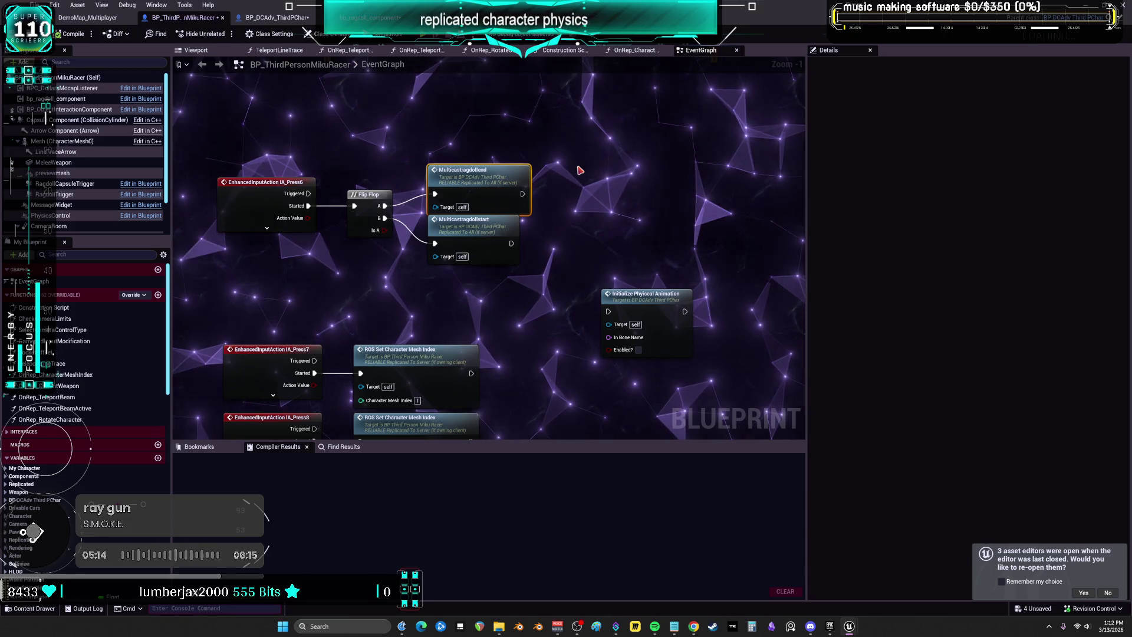
pyautogui.scroll(1, 581, 171)
pyautogui.moveTo(438, 171); pyautogui.dragTo(526, 163)
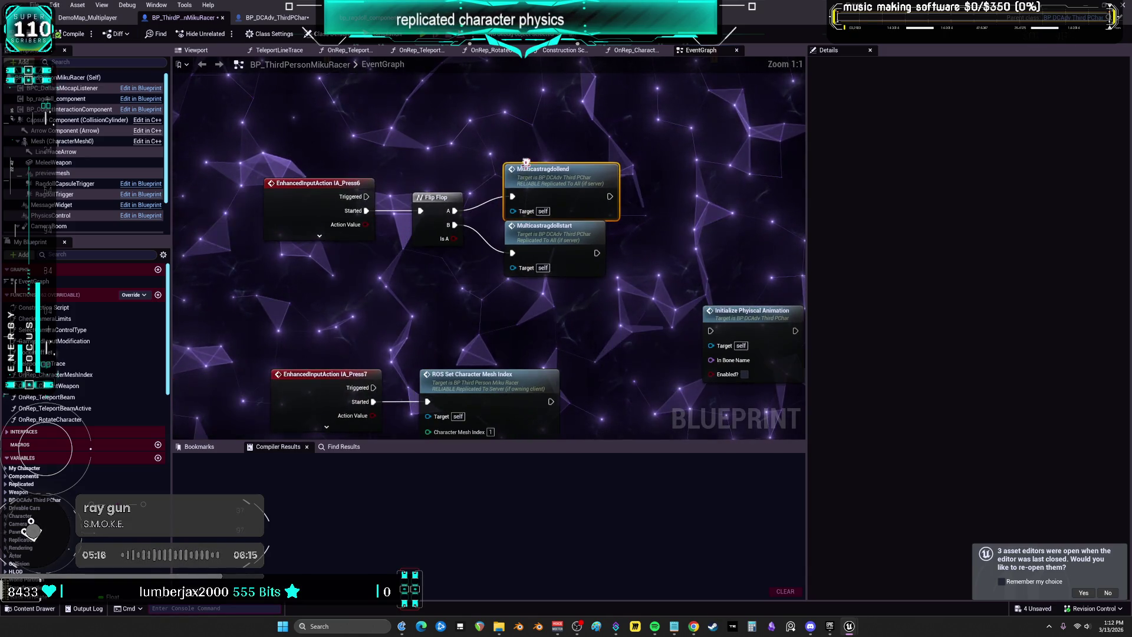
pyautogui.click(563, 248)
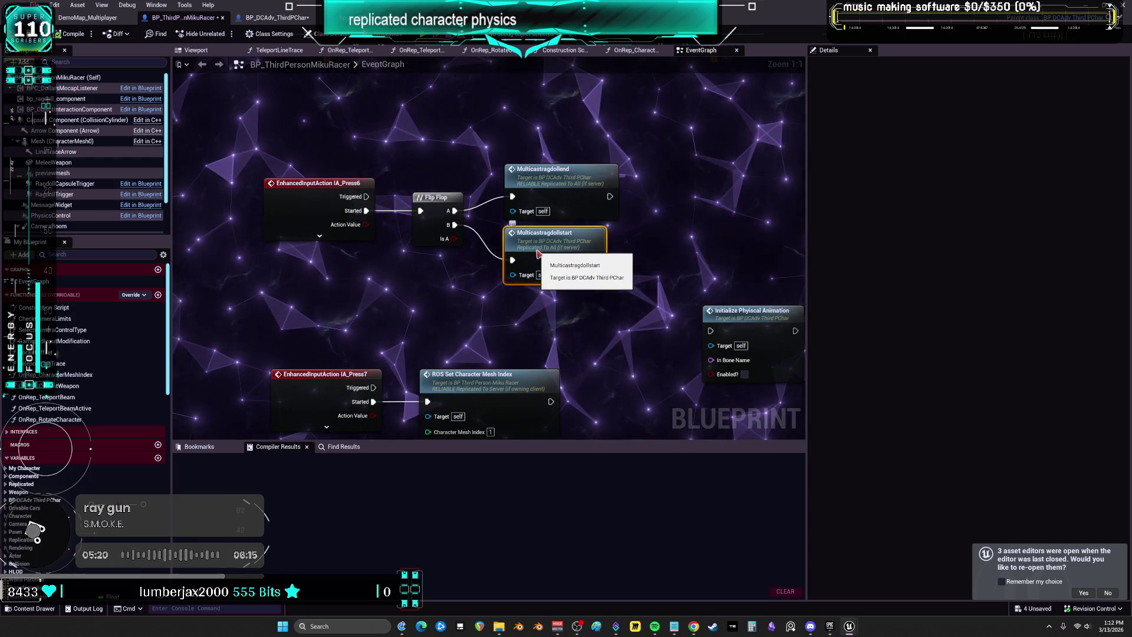
pyautogui.doubleClick(538, 253)
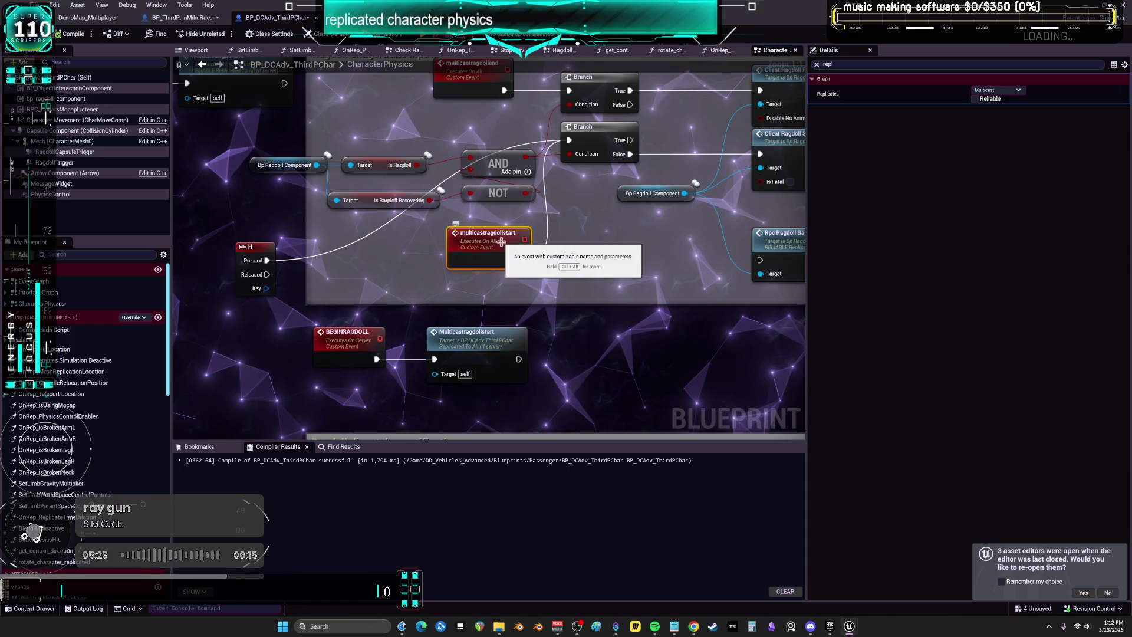
pyautogui.moveTo(612, 241); pyautogui.dragTo(583, 275)
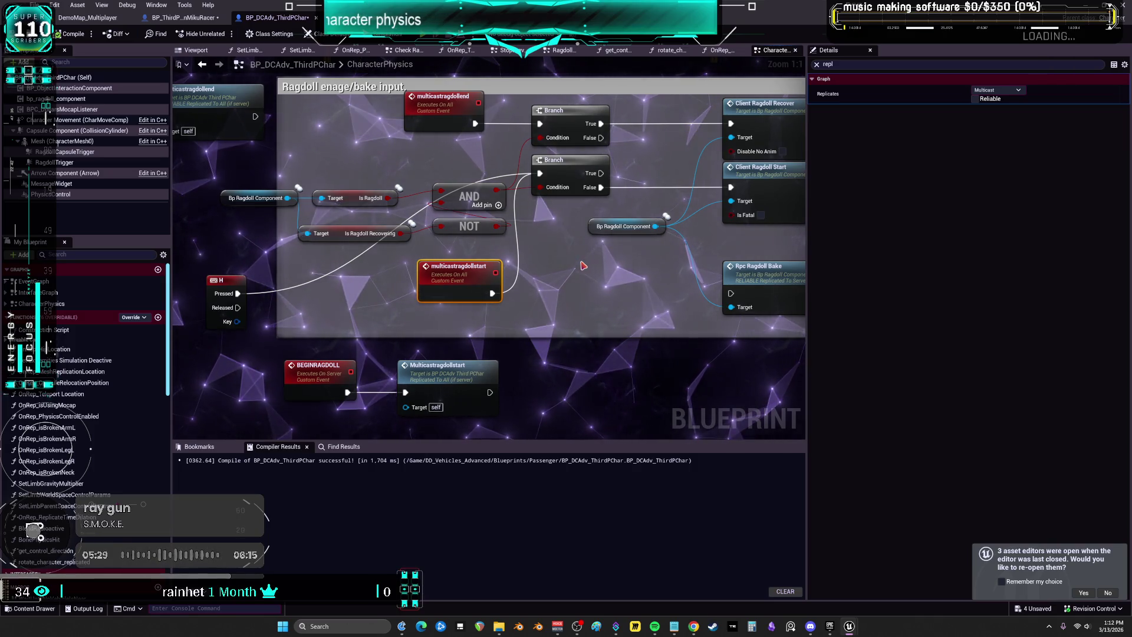
pyautogui.moveTo(583, 269); pyautogui.dragTo(566, 269)
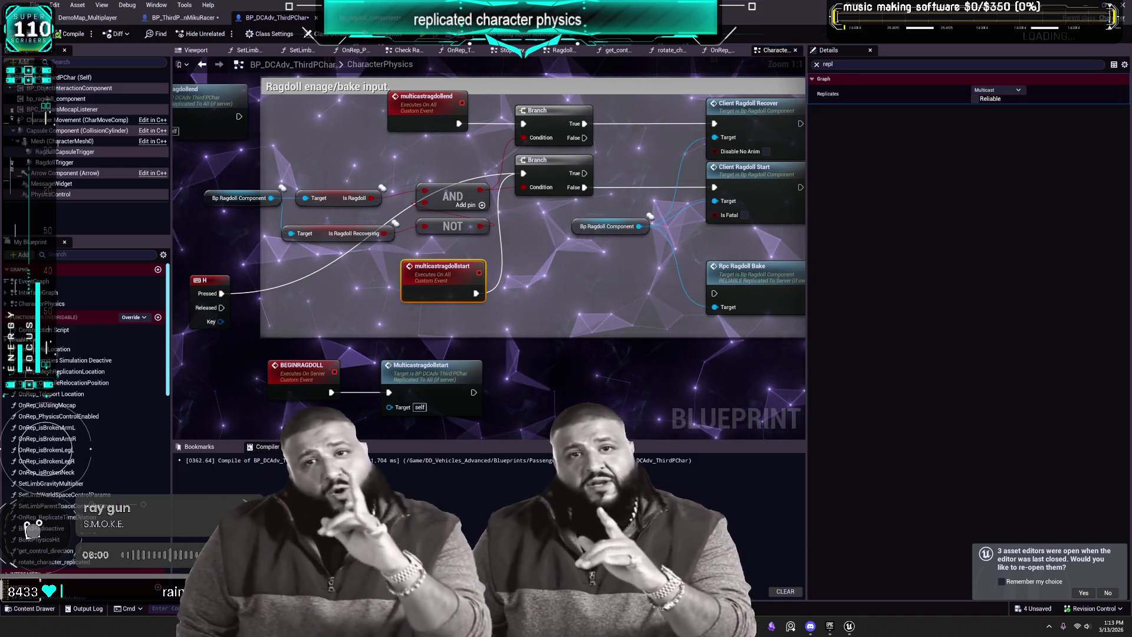
pyautogui.scroll(-5, 569, 310)
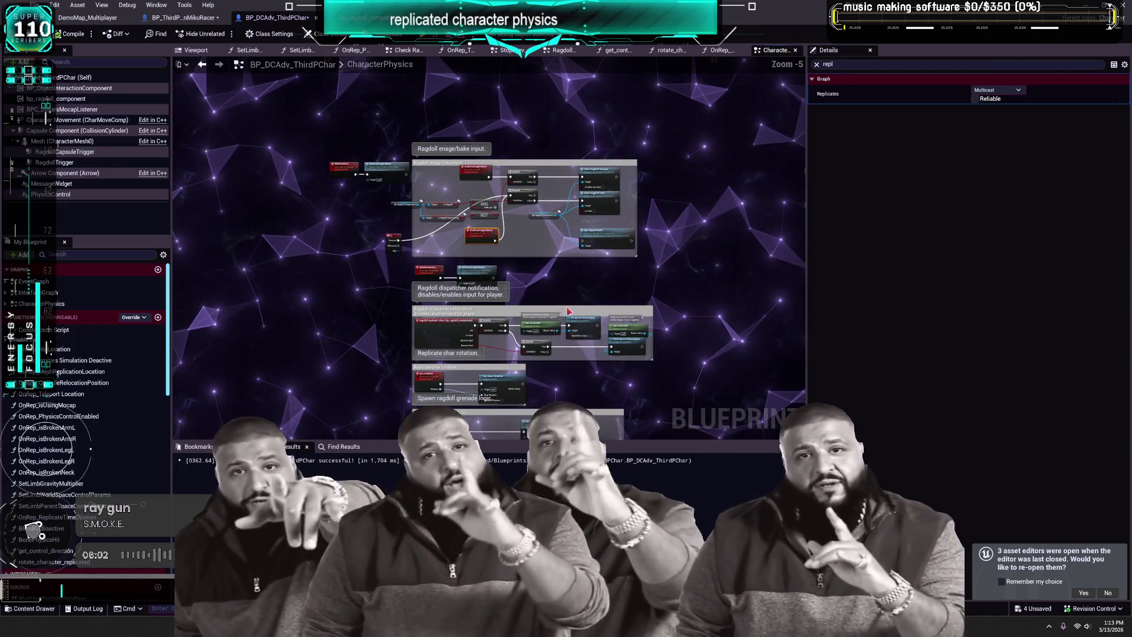
pyautogui.scroll(2, 475, 157)
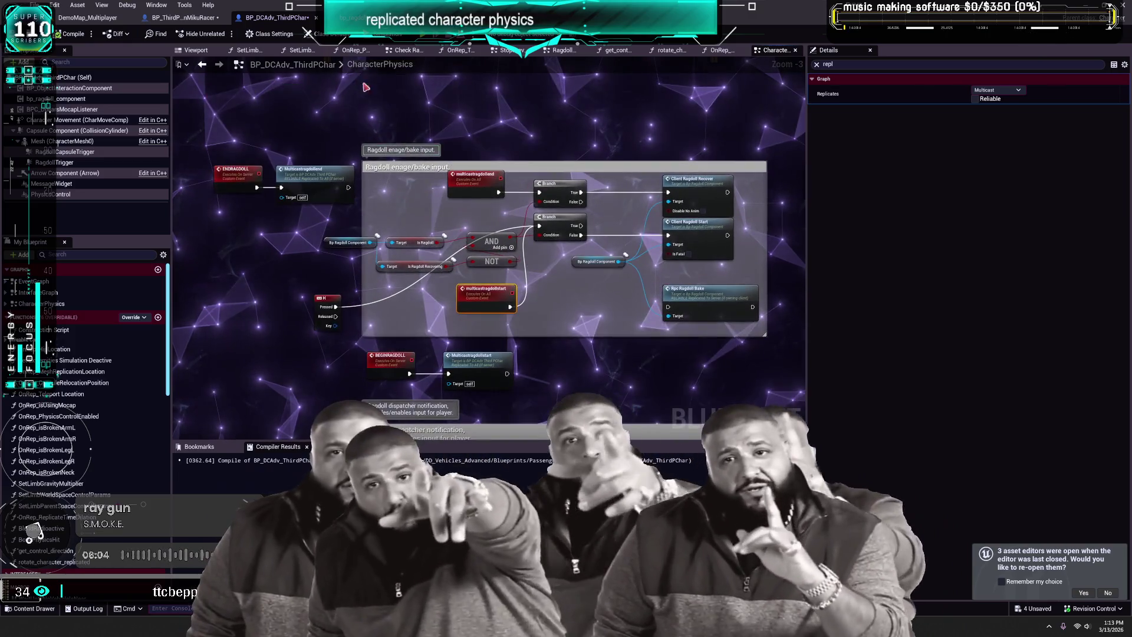
pyautogui.hotkey('ctrl', 'Tab')
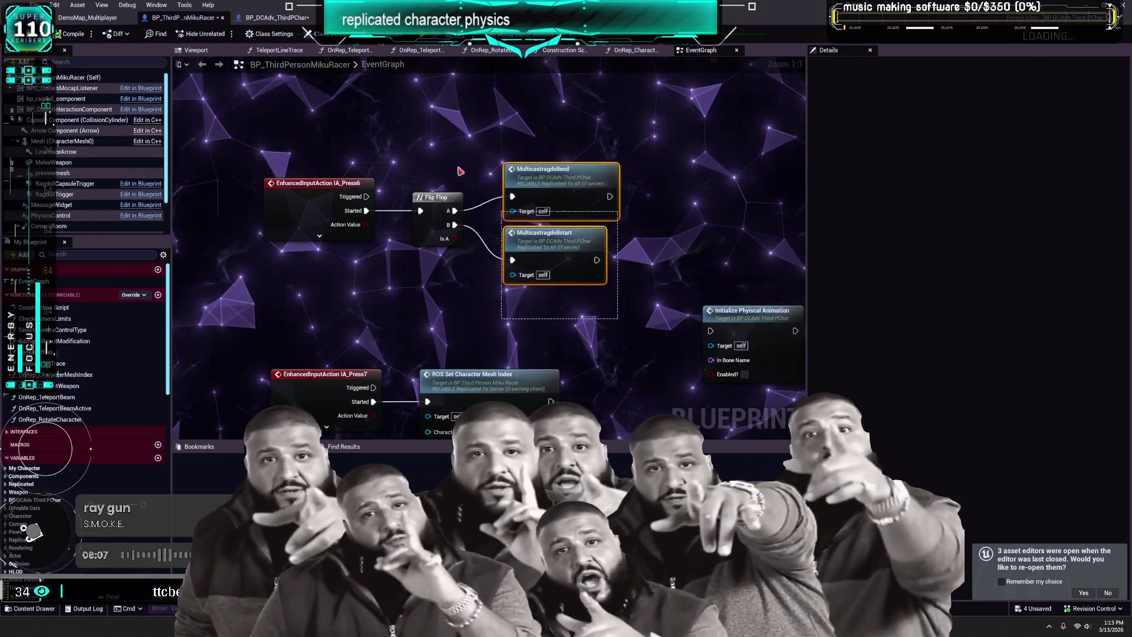
pyautogui.moveTo(478, 308); pyautogui.dragTo(418, 201)
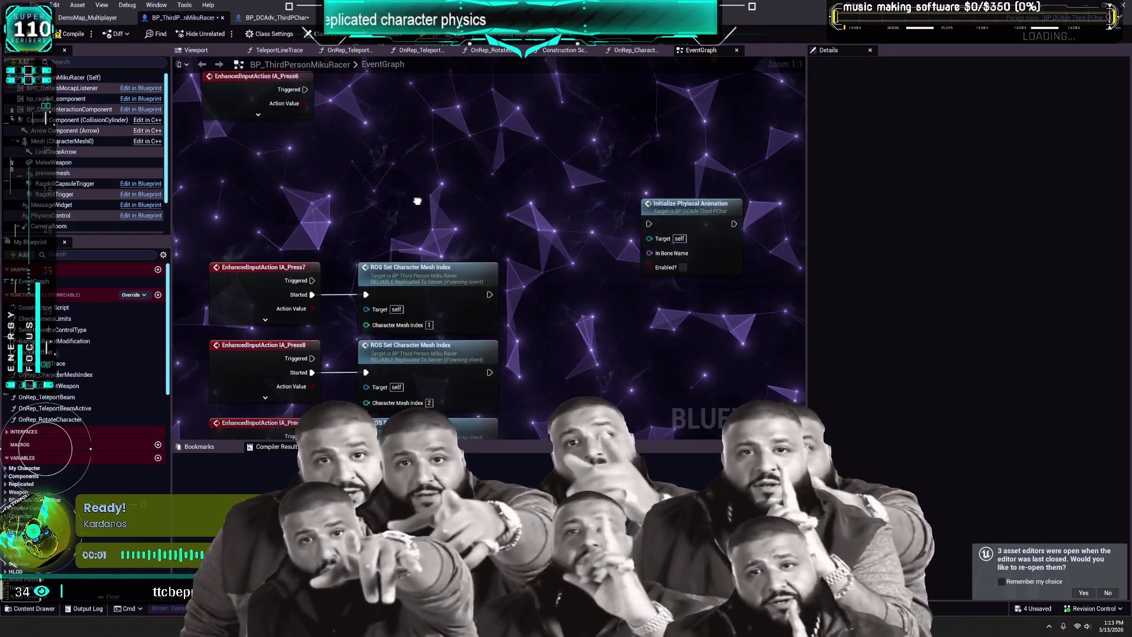
pyautogui.hotkey('ctrl', 'Tab')
pyautogui.scroll(1, 473, 271)
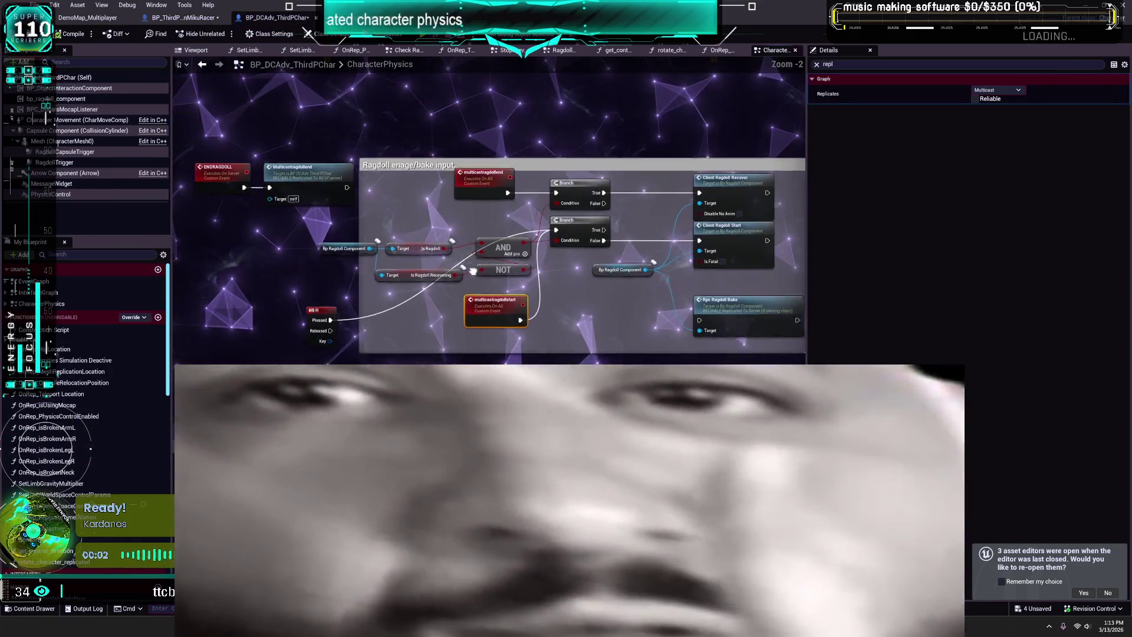
pyautogui.moveTo(217, 140); pyautogui.dragTo(292, 224)
# Delete the ragdoll input group and the remaining comment groups with their nodes
pyautogui.moveTo(565, 343); pyautogui.dragTo(747, 394)
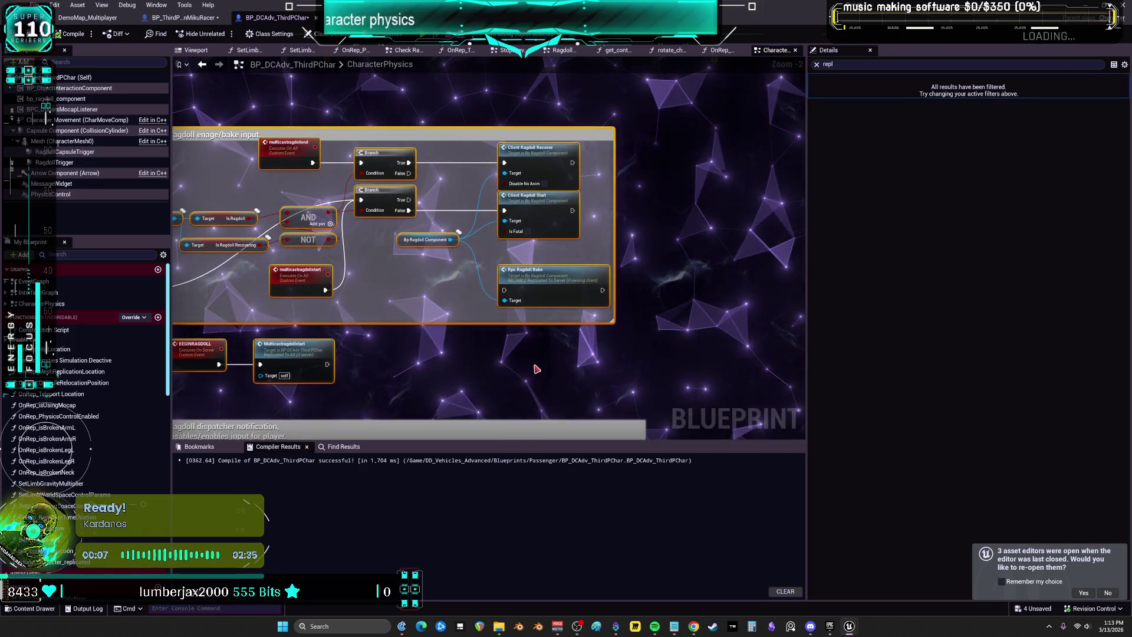
pyautogui.press('Delete')
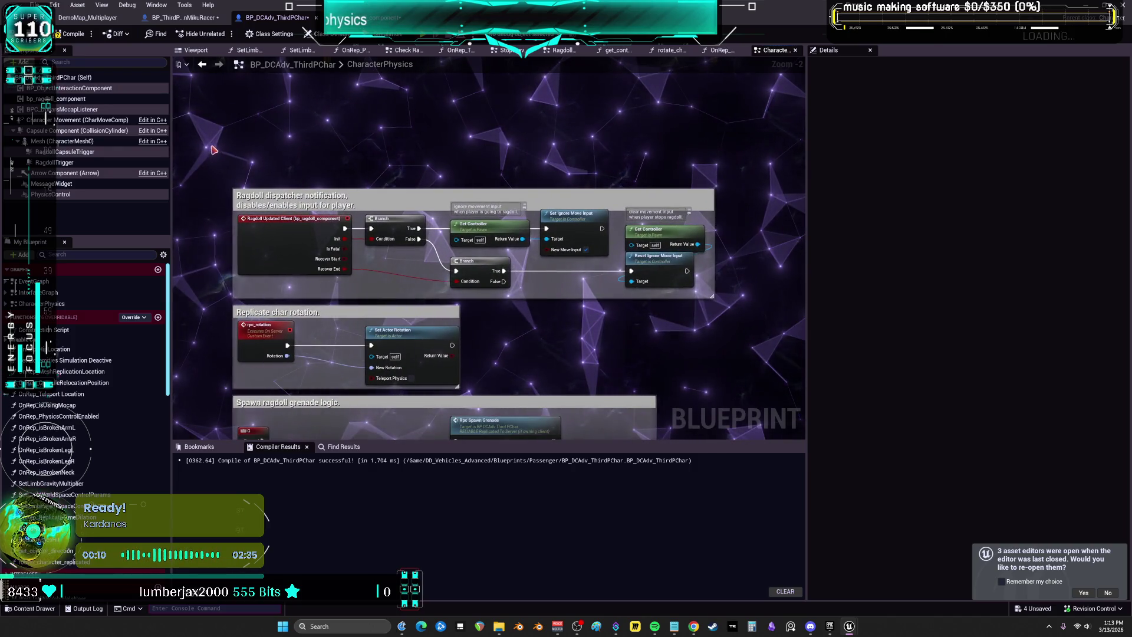
pyautogui.moveTo(563, 294); pyautogui.dragTo(563, 294)
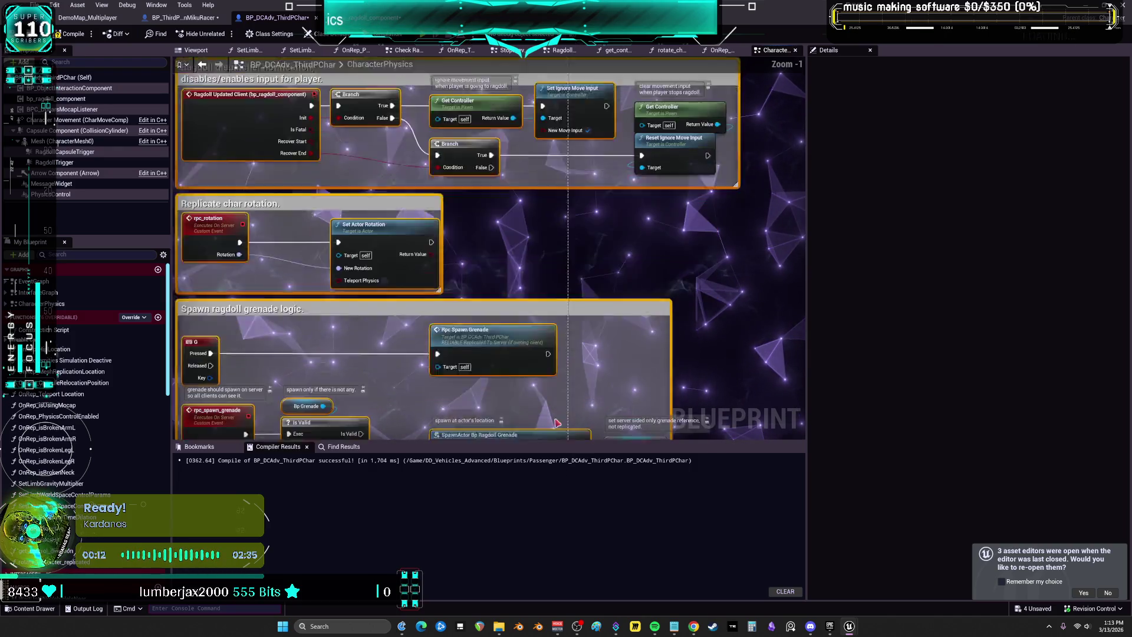
pyautogui.scroll(-4, 545, 313)
pyautogui.moveTo(338, 171); pyautogui.dragTo(634, 404)
pyautogui.press('Delete')
pyautogui.scroll(-4, 489, 257)
pyautogui.scroll(8, 375, 227)
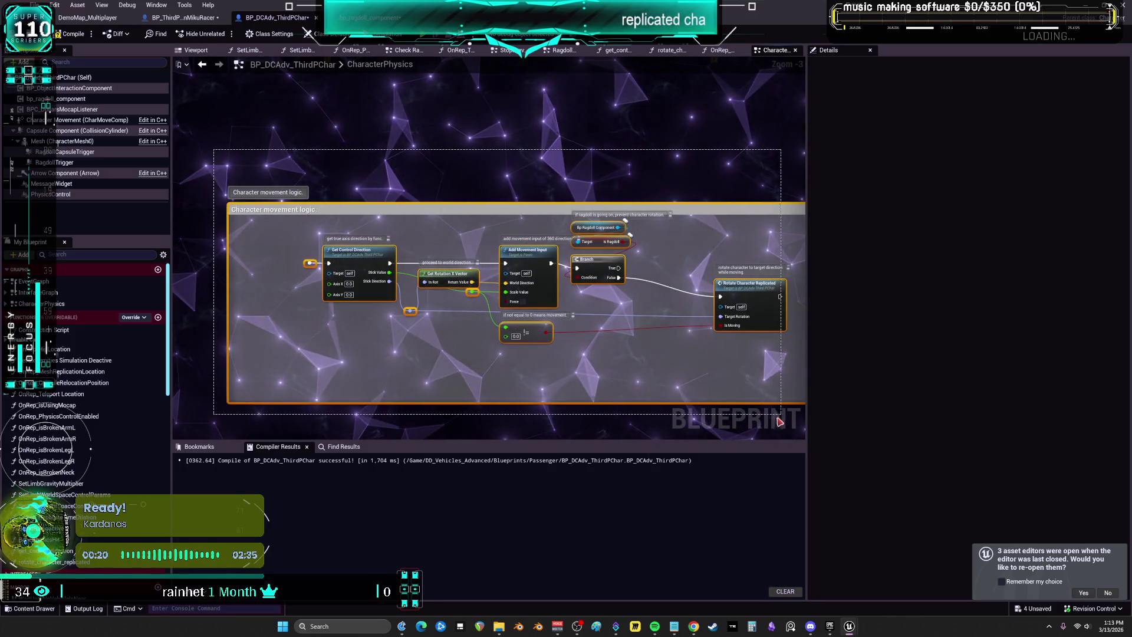
# Delete the Character movement logic comment and its nodes
pyautogui.moveTo(772, 426); pyautogui.dragTo(773, 426)
pyautogui.press('Delete')
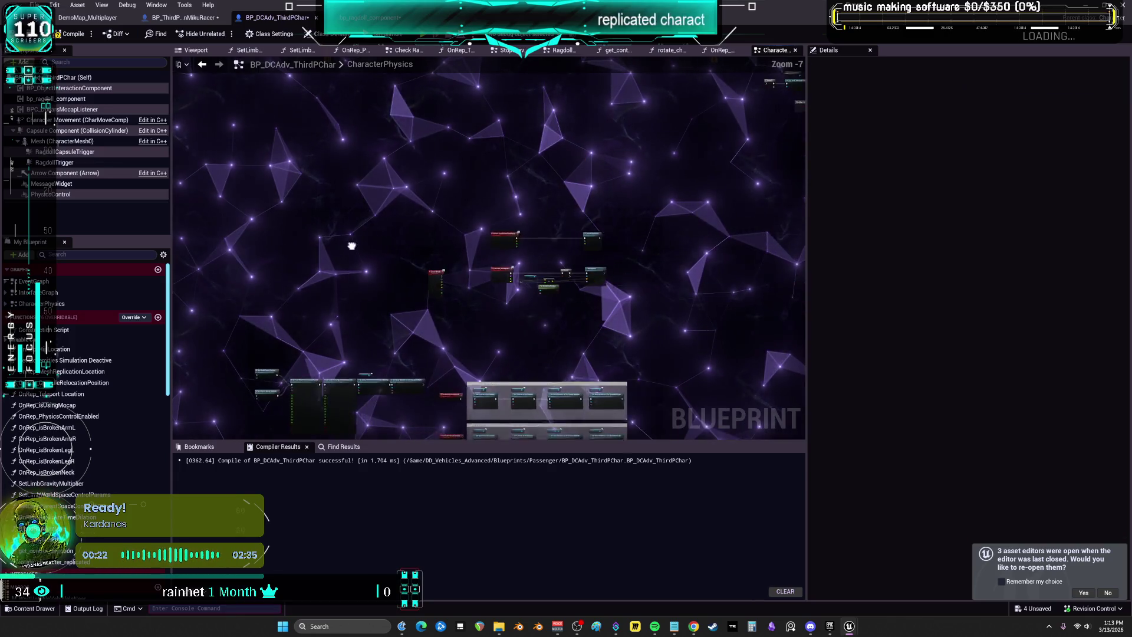
pyautogui.scroll(-3, 314, 297)
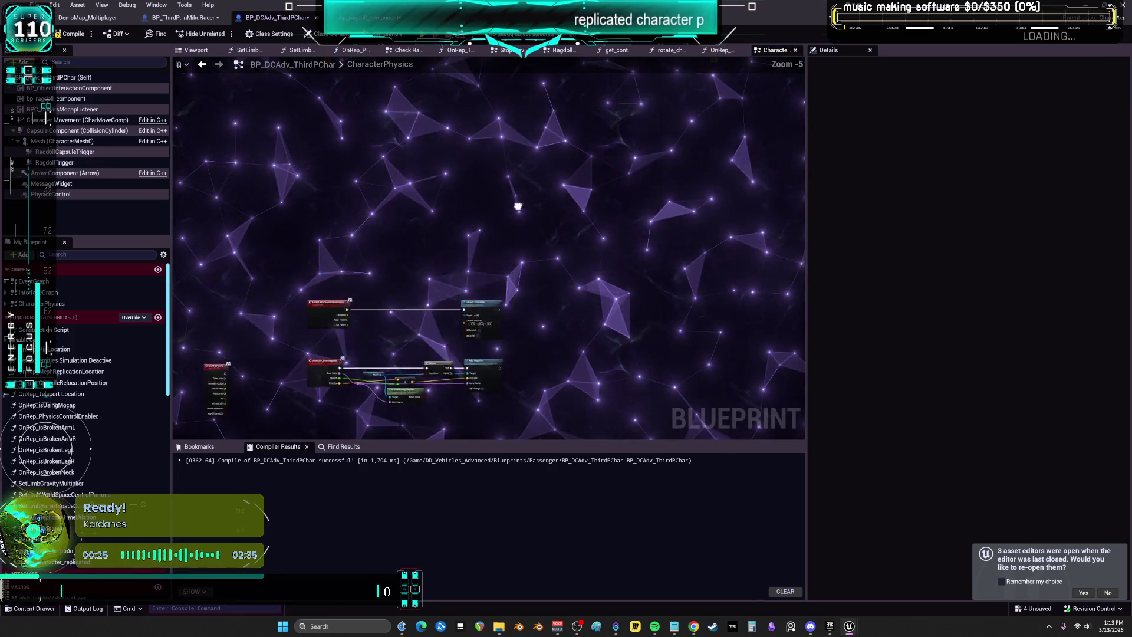
# Compile BP_DCAdv_ThirdPChar and jump to the BEGINRAGDOLL call from the first error
pyautogui.scroll(-2, 437, 268)
pyautogui.moveTo(609, 124)
pyautogui.mouseDown()
pyautogui.moveTo(480, 200)
pyautogui.moveTo(476, 356)
pyautogui.moveTo(443, 82)
pyautogui.mouseUp()
pyautogui.scroll(-4, 476, 356)
pyautogui.moveTo(379, 253); pyautogui.dragTo(217, 393)
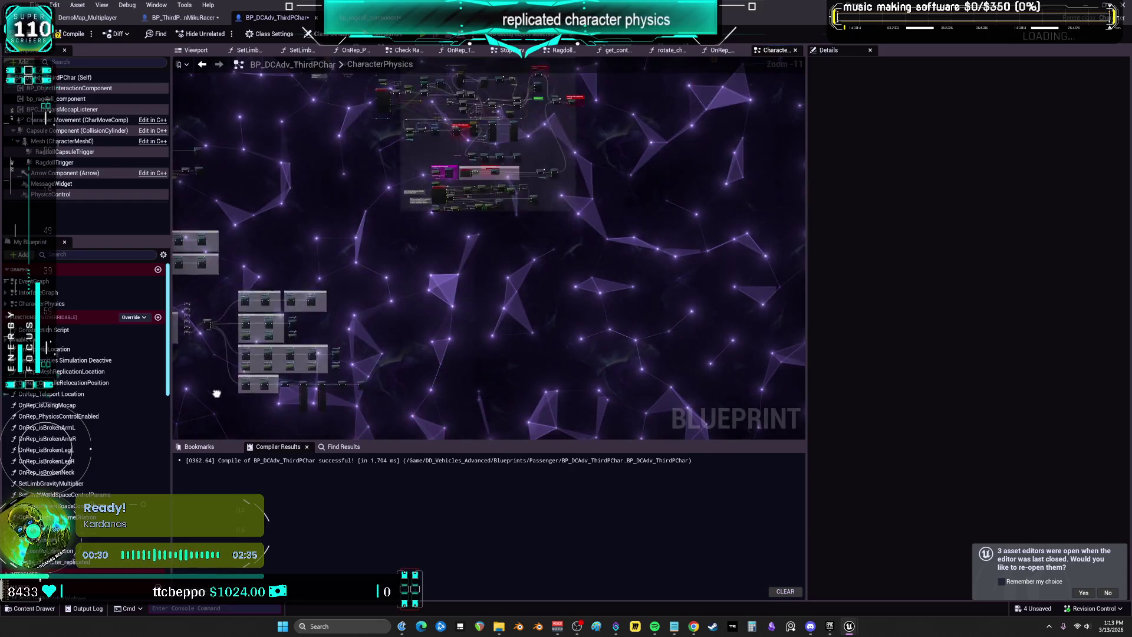
pyautogui.scroll(8, 393, 398)
pyautogui.scroll(-5, 392, 398)
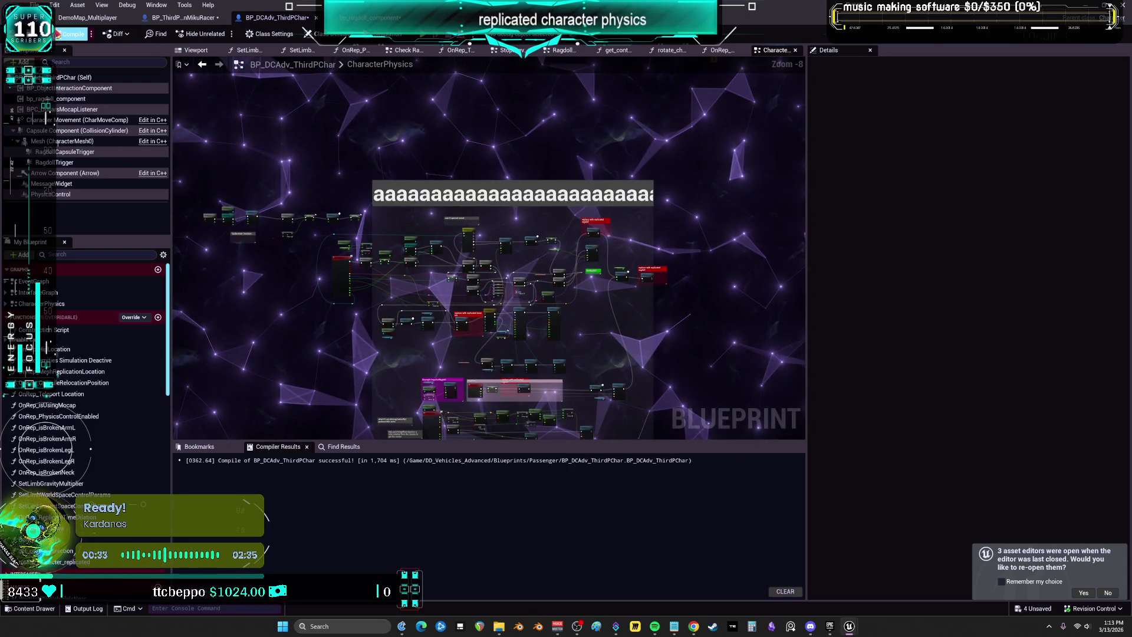
pyautogui.click(70, 33)
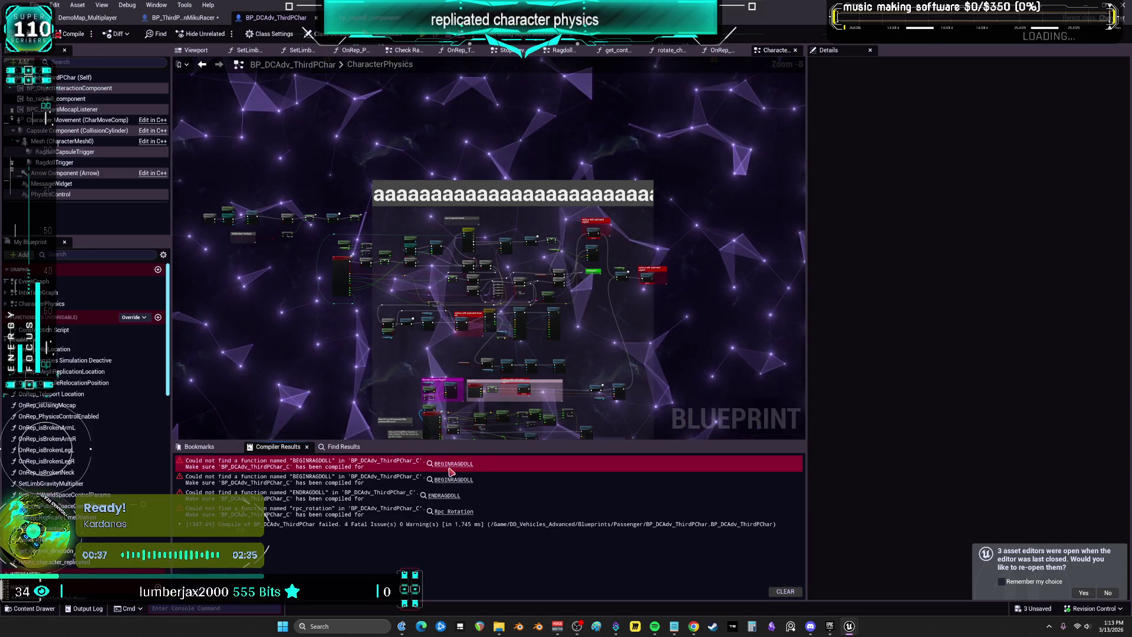
pyautogui.click(447, 465)
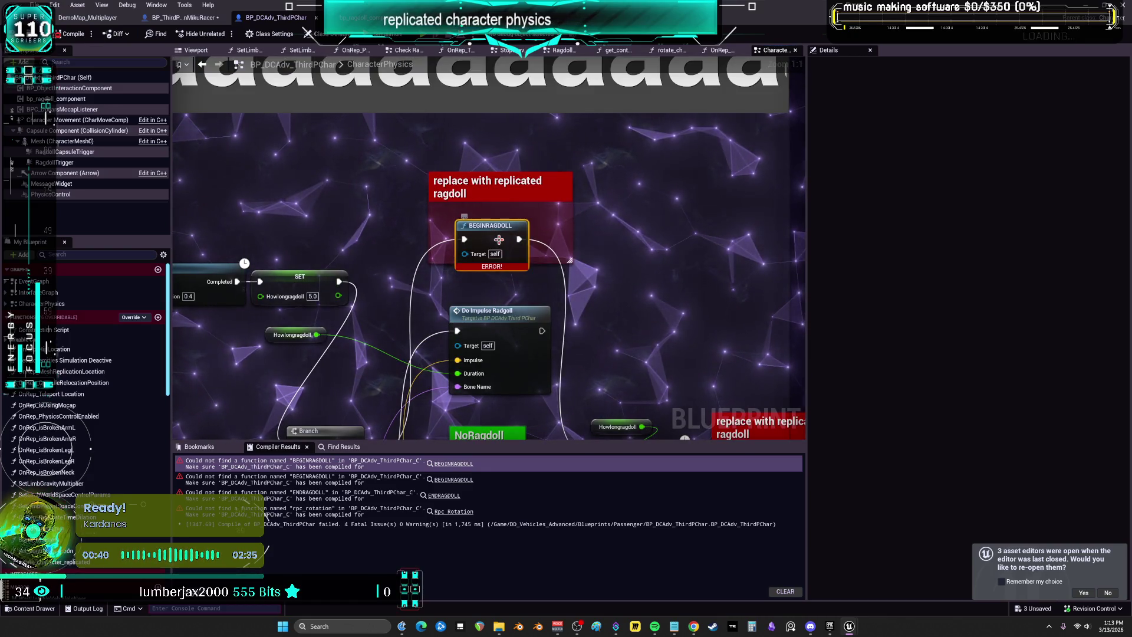
# Undo the accidental deletion and add a custom event named BEGINRAGDOLL
pyautogui.moveTo(651, 289)
pyautogui.mouseDown()
pyautogui.moveTo(616, 221)
pyautogui.moveTo(410, 249)
pyautogui.mouseUp()
pyautogui.hotkey('ctrl', 'z')
pyautogui.rightClick(601, 219)
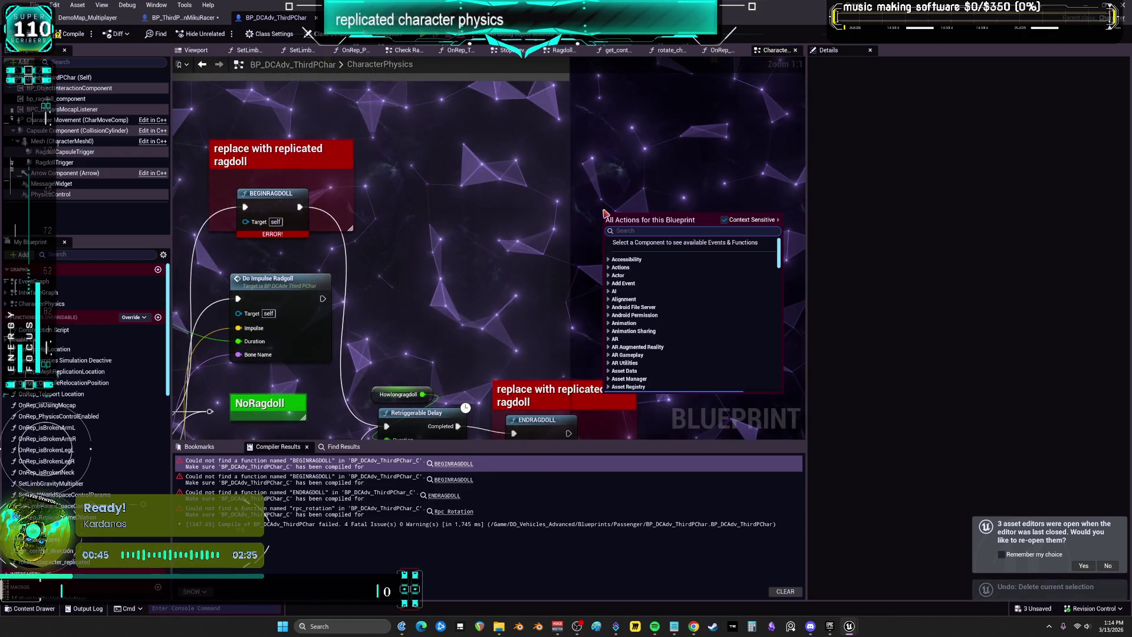
pyautogui.click(261, 200)
pyautogui.rightClick(663, 202)
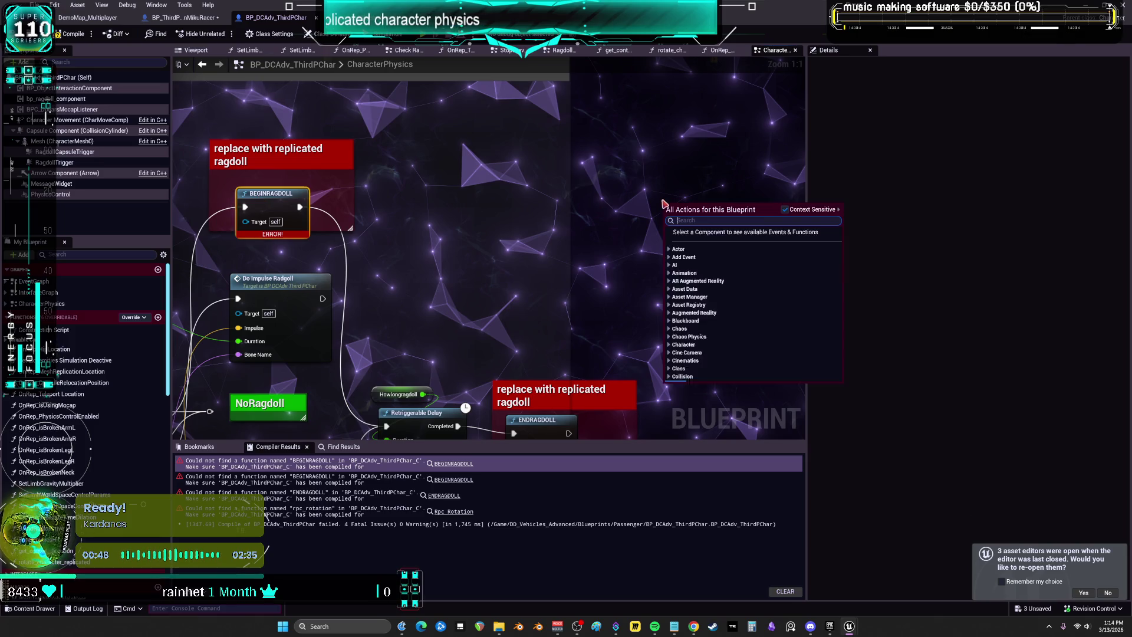
pyautogui.press('Escape')
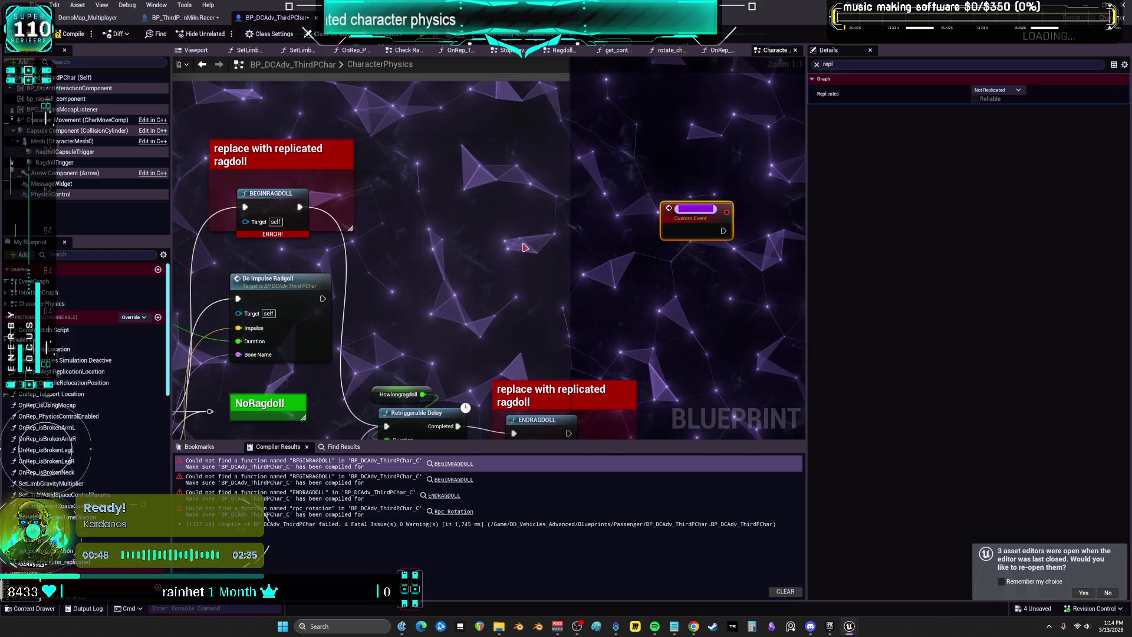
pyautogui.doubleClick(700, 207)
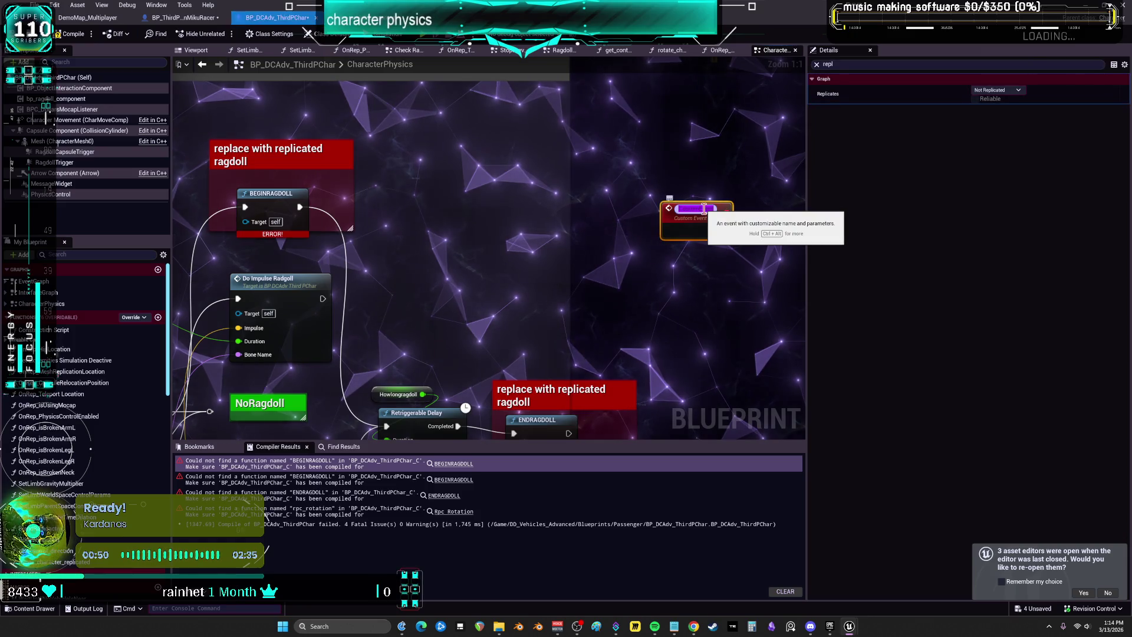
pyautogui.write('BEGINR')
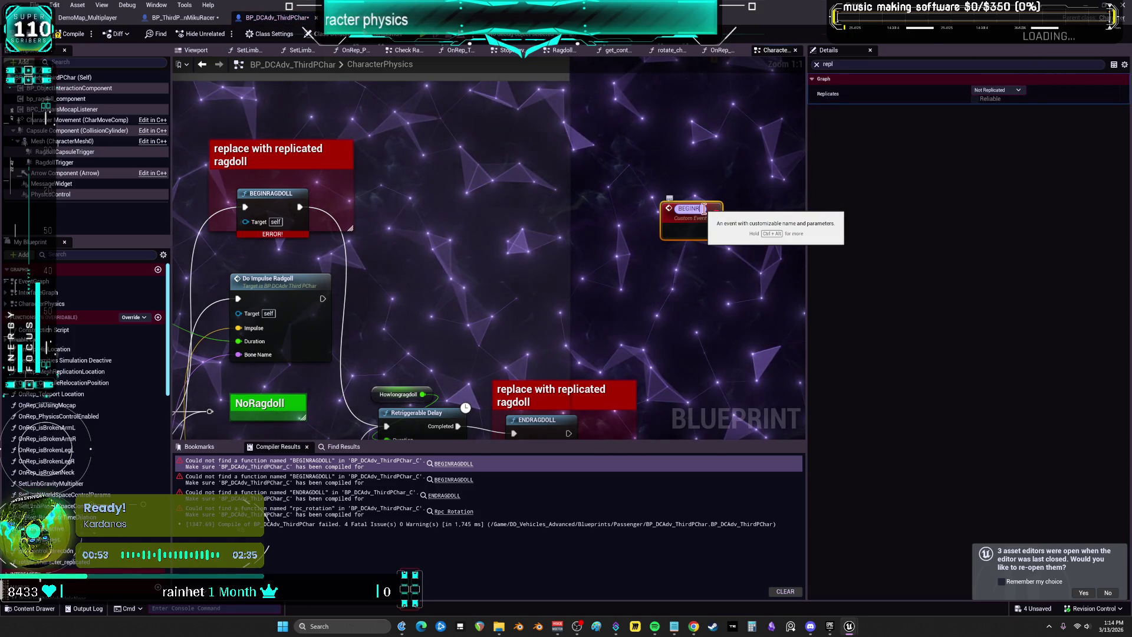
pyautogui.write('AAGDOLL')
pyautogui.press('Return')
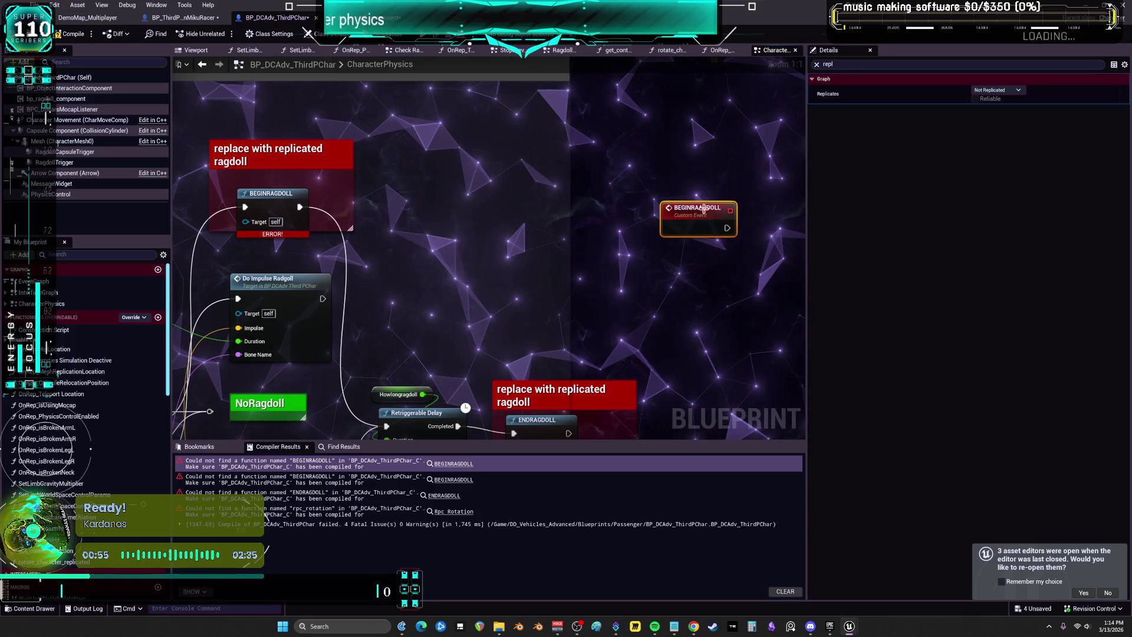
pyautogui.doubleClick(698, 209)
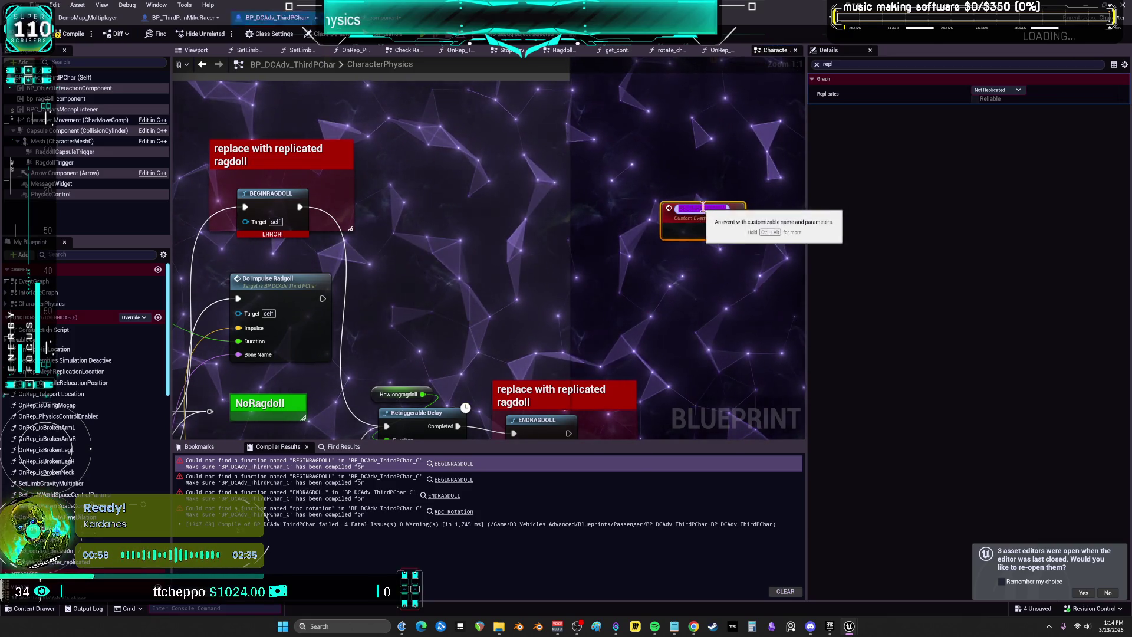
pyautogui.write('BEGINRAGDOLL')
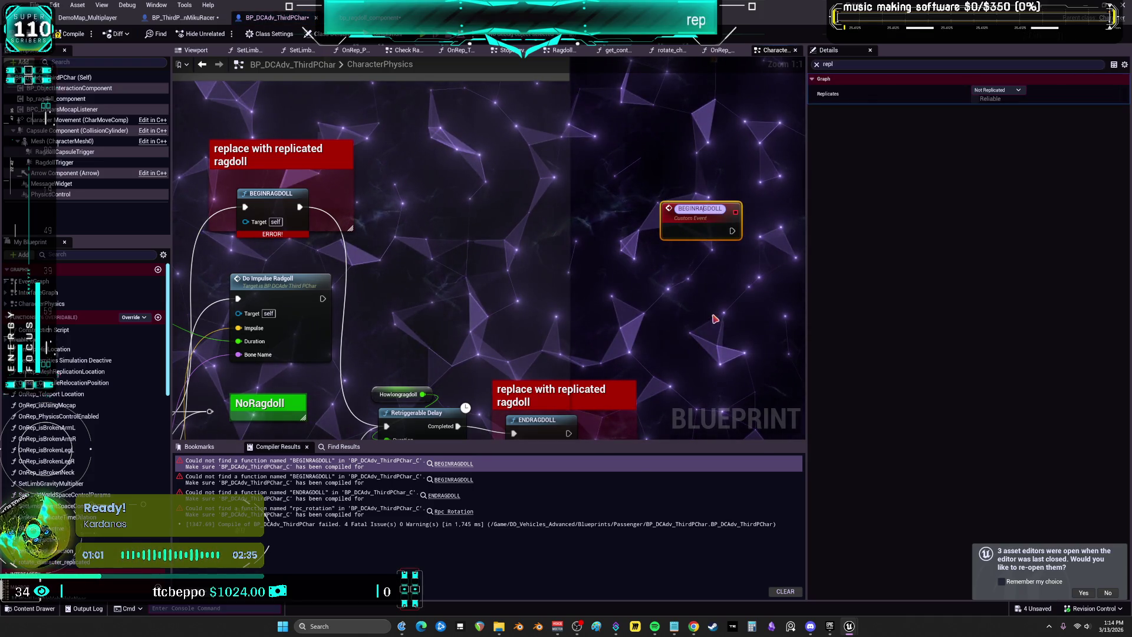
pyautogui.click(579, 329)
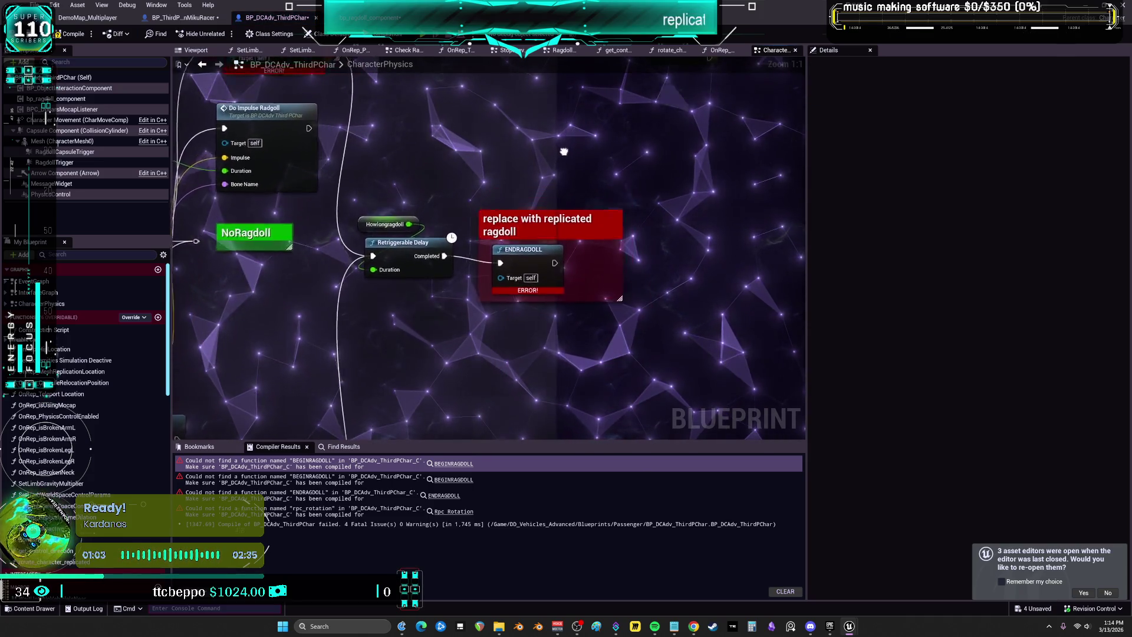
# Duplicate the BEGINRAGDOLL event and rename the copy ENDRAGDOLL
pyautogui.click(654, 156)
pyautogui.hotkey('ctrl', 'c')
pyautogui.hotkey('ctrl', 'v')
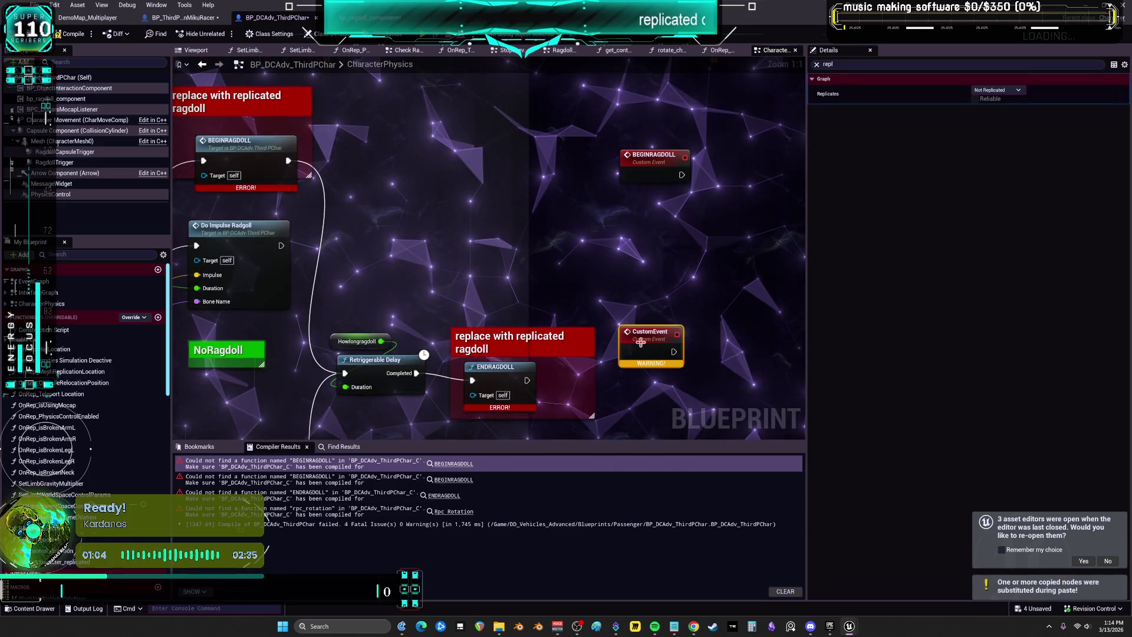
pyautogui.write('end')
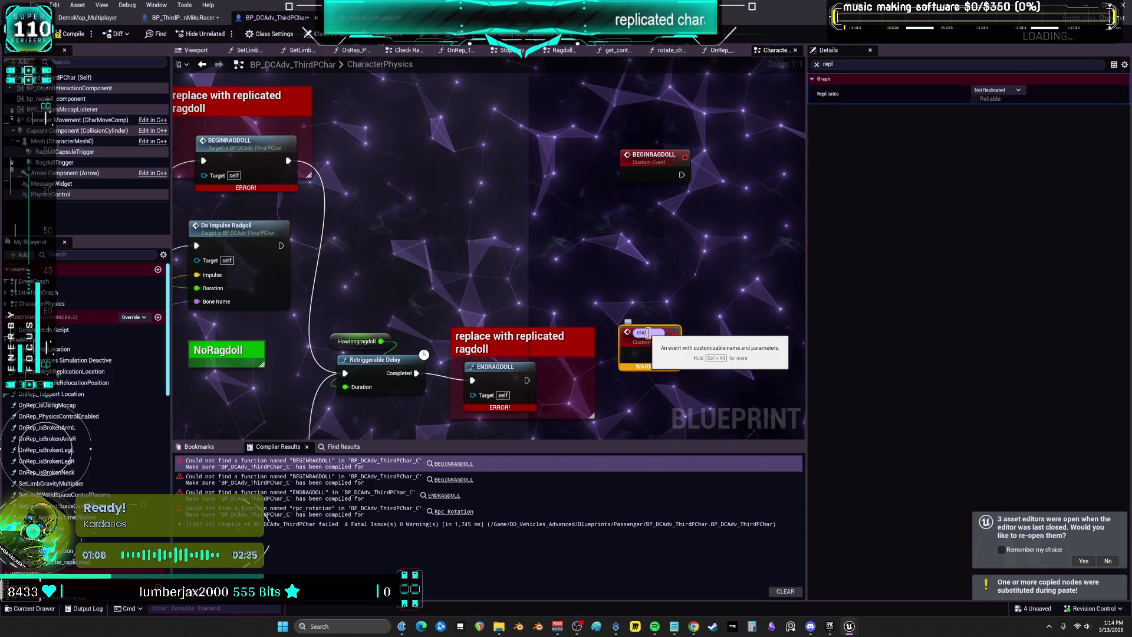
pyautogui.write('ragdoll')
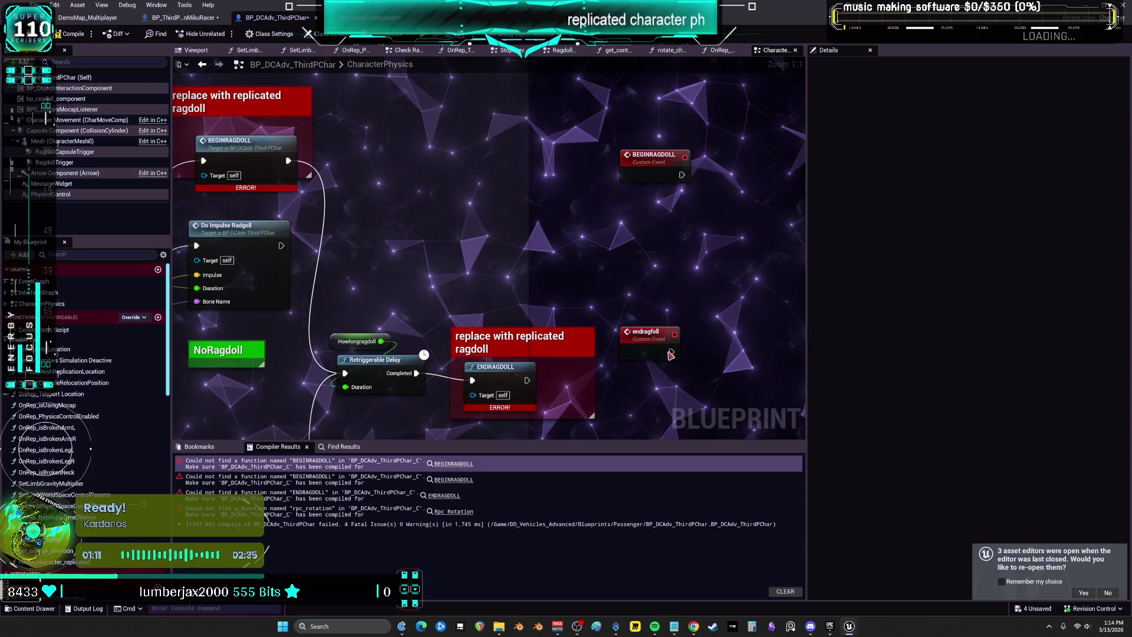
pyautogui.hotkey('ctrl', 'a')
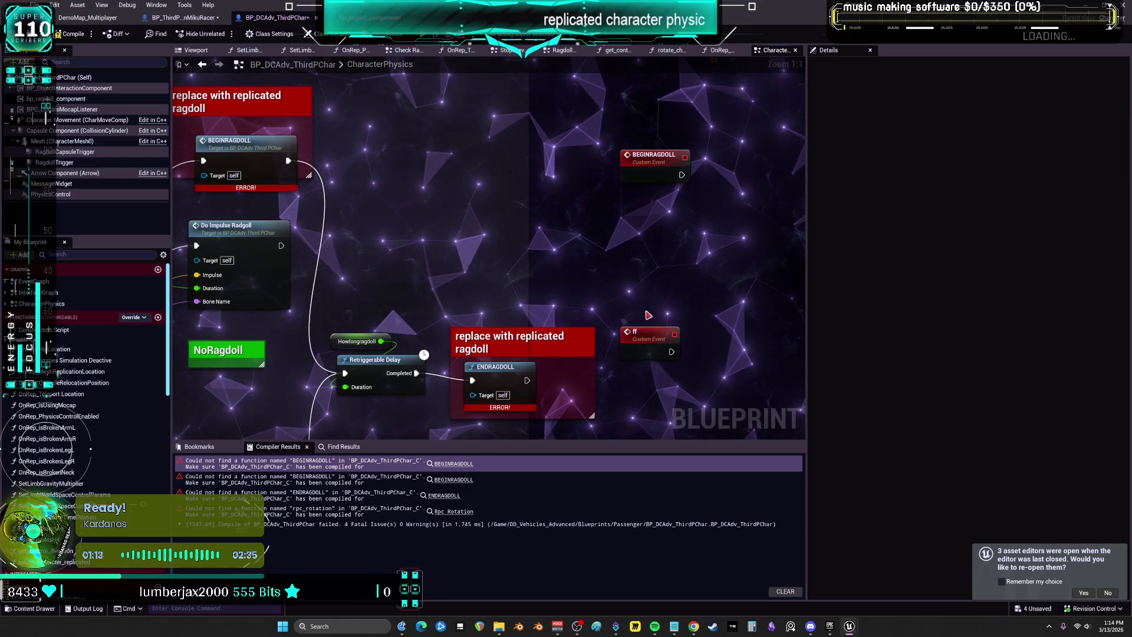
pyautogui.press('BackSpace')
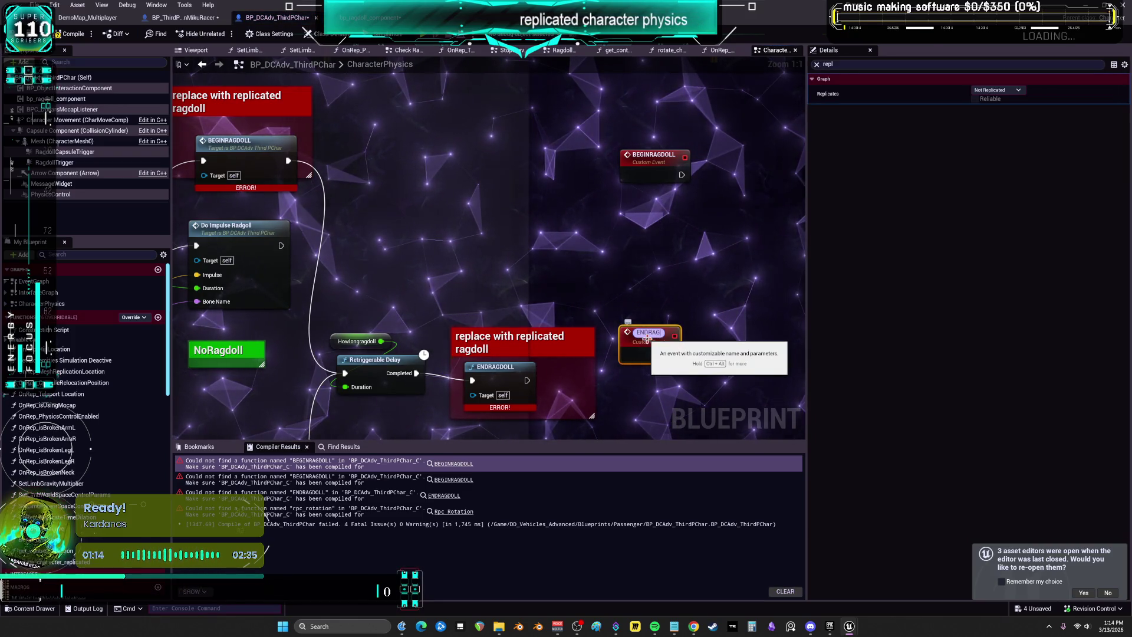
pyautogui.write('ENDRAGDOLL')
pyautogui.press('Return')
pyautogui.scroll(-2, 500, 273)
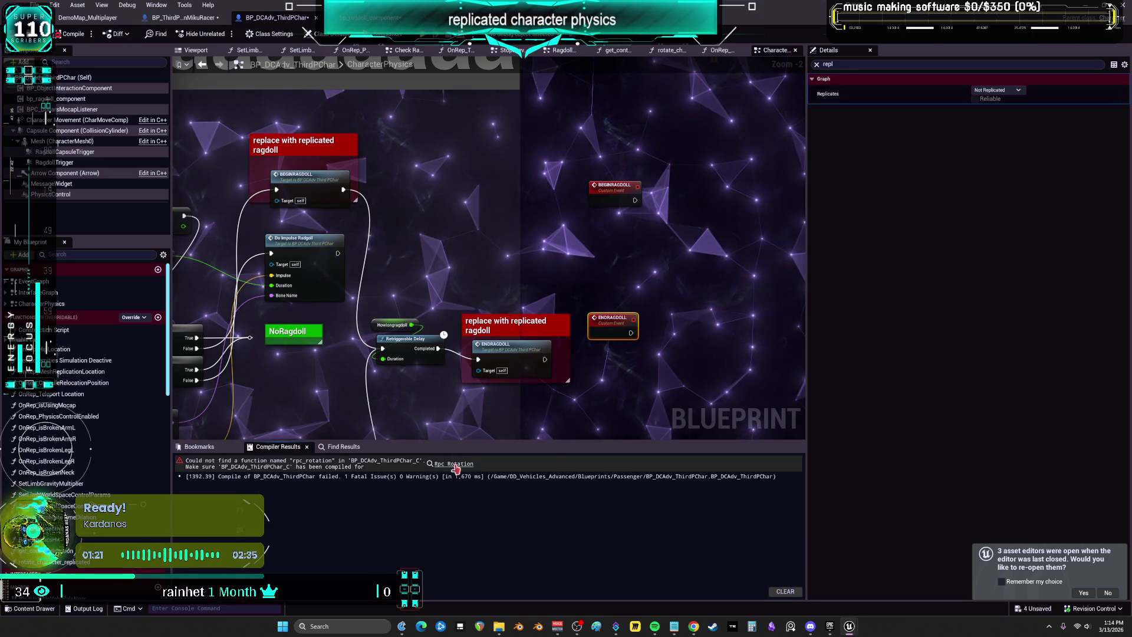
# Delete the Rpc Rotation and Get Actor Rotation nodes and recompile successfully
pyautogui.click(457, 465)
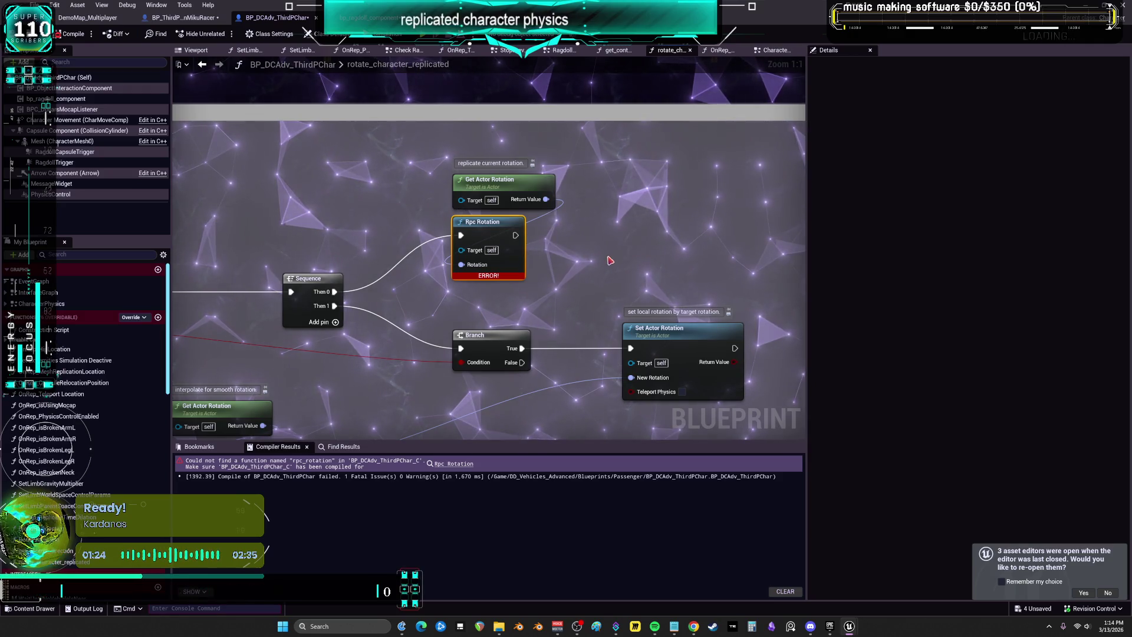
pyautogui.moveTo(566, 242); pyautogui.dragTo(519, 177)
pyautogui.moveTo(364, 223); pyautogui.dragTo(380, 228)
pyautogui.scroll(-1, 380, 228)
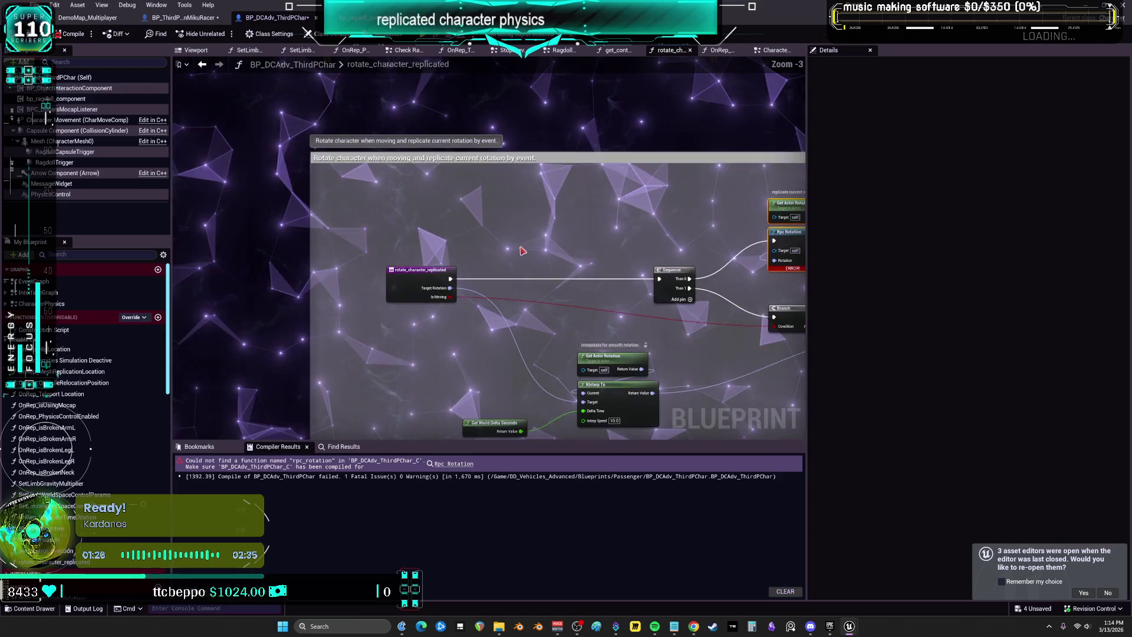
pyautogui.scroll(1, 510, 248)
pyautogui.press('Delete')
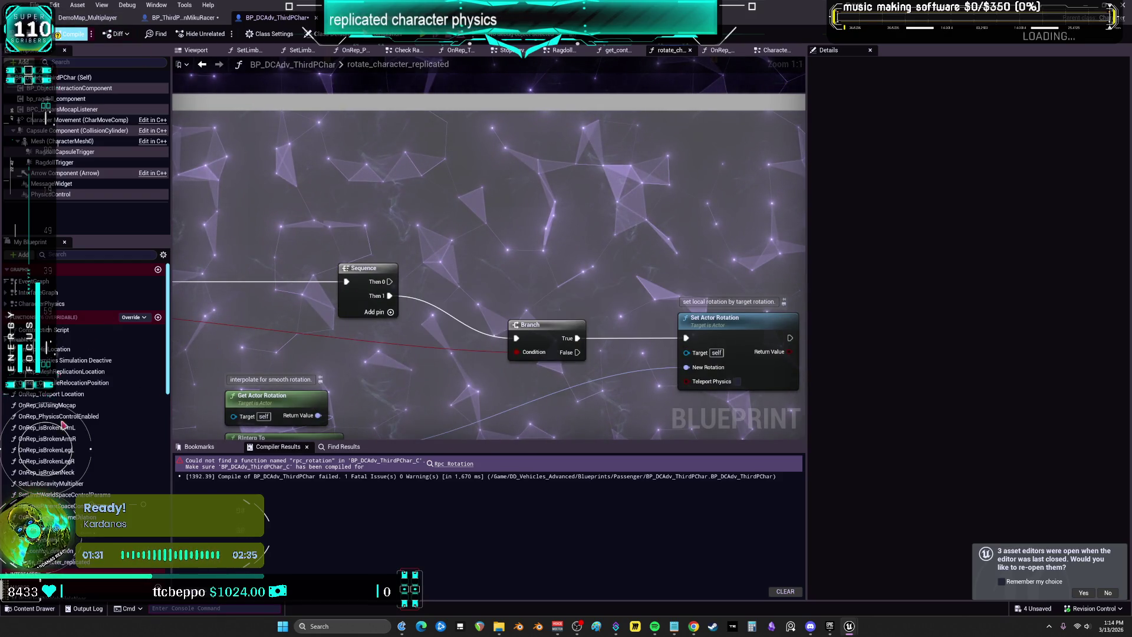
pyautogui.click(73, 33)
pyautogui.scroll(-1, 176, 236)
pyautogui.scroll(1, 288, 262)
# Select the rotate_character_replicated function and start deleting it
pyautogui.click(288, 262)
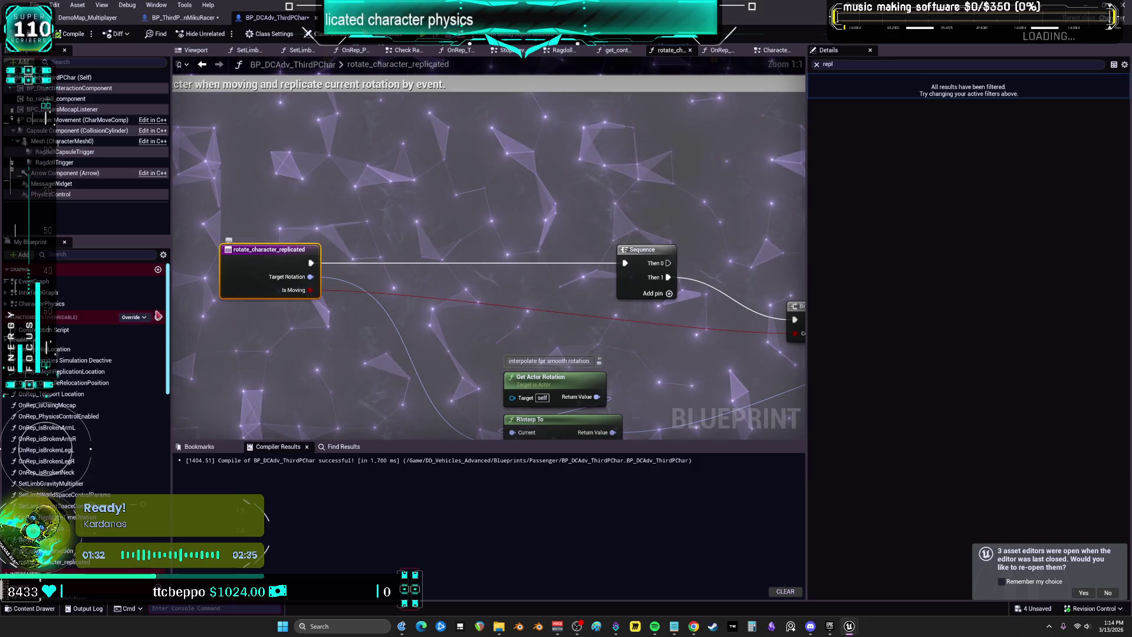
pyautogui.scroll(-2, 59, 467)
pyautogui.press('Delete')
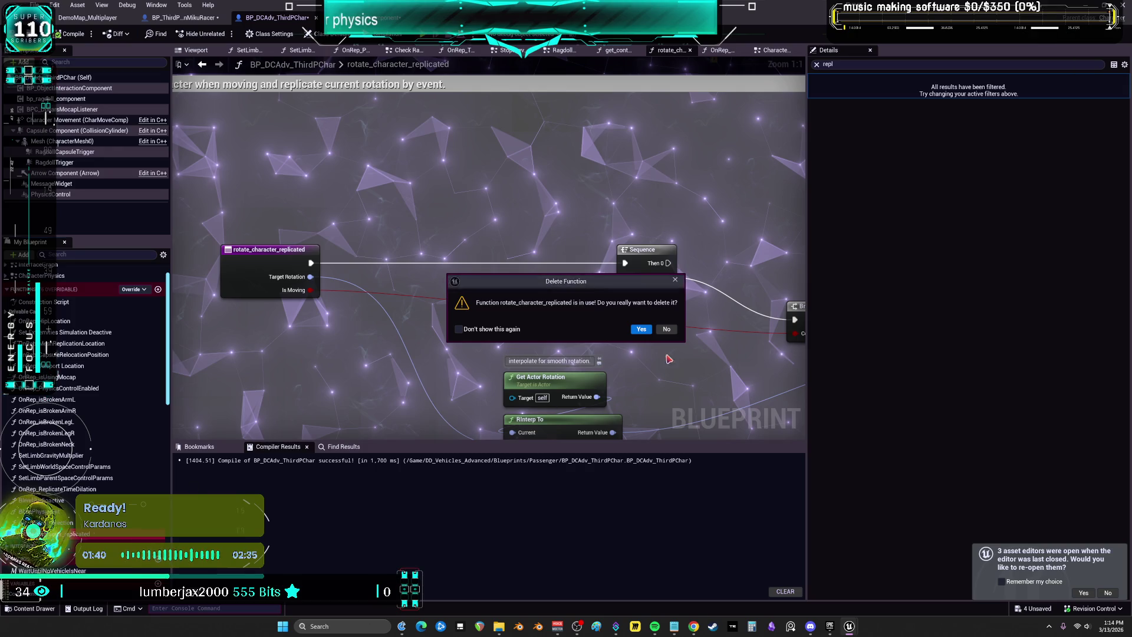
# Locate rotate_character_replicated via its references and delete it despite being in use
pyautogui.press('Escape')
pyautogui.rightClick(86, 434)
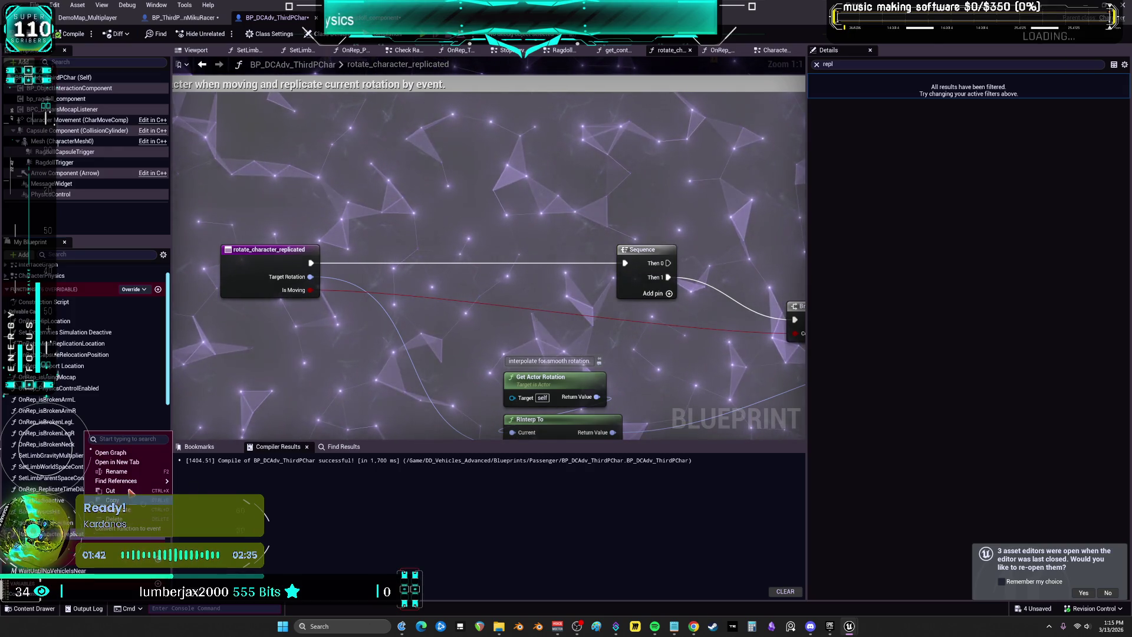
pyautogui.moveTo(135, 481)
pyautogui.click(222, 486)
pyautogui.click(227, 487)
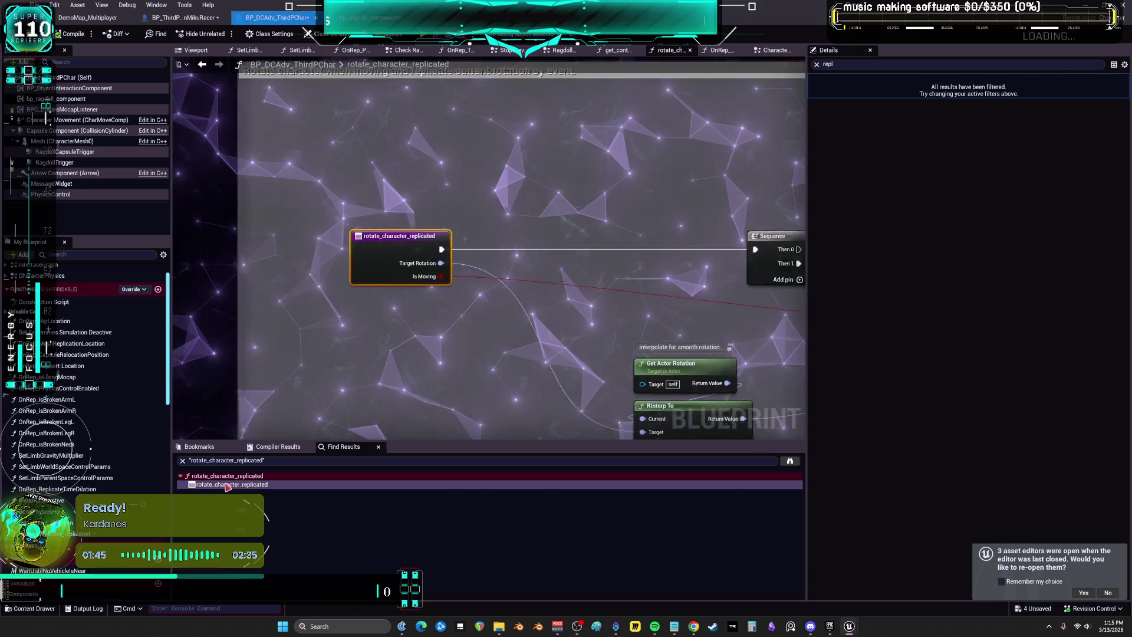
pyautogui.press('Delete')
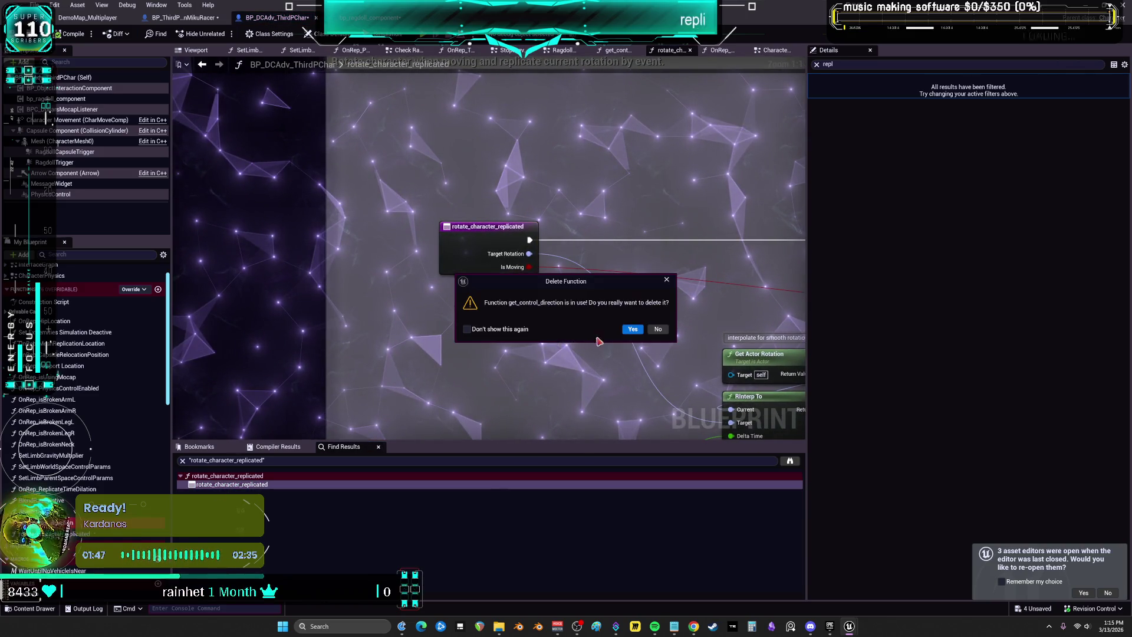
pyautogui.click(632, 329)
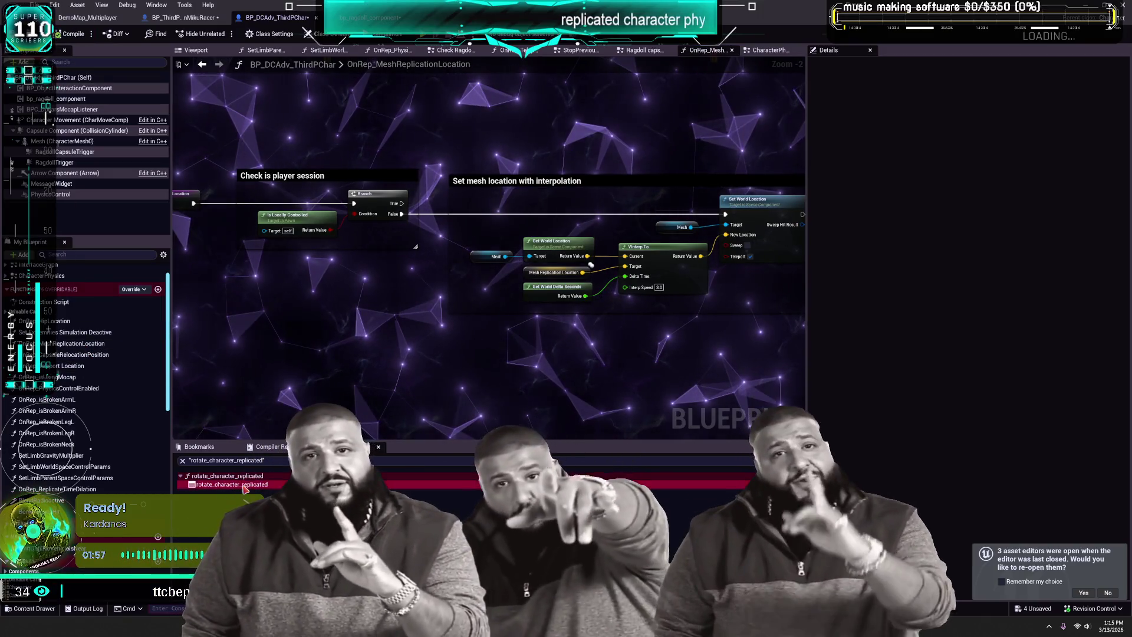
# Start a Play In Editor test with Alt+P
pyautogui.scroll(-10, 82, 446)
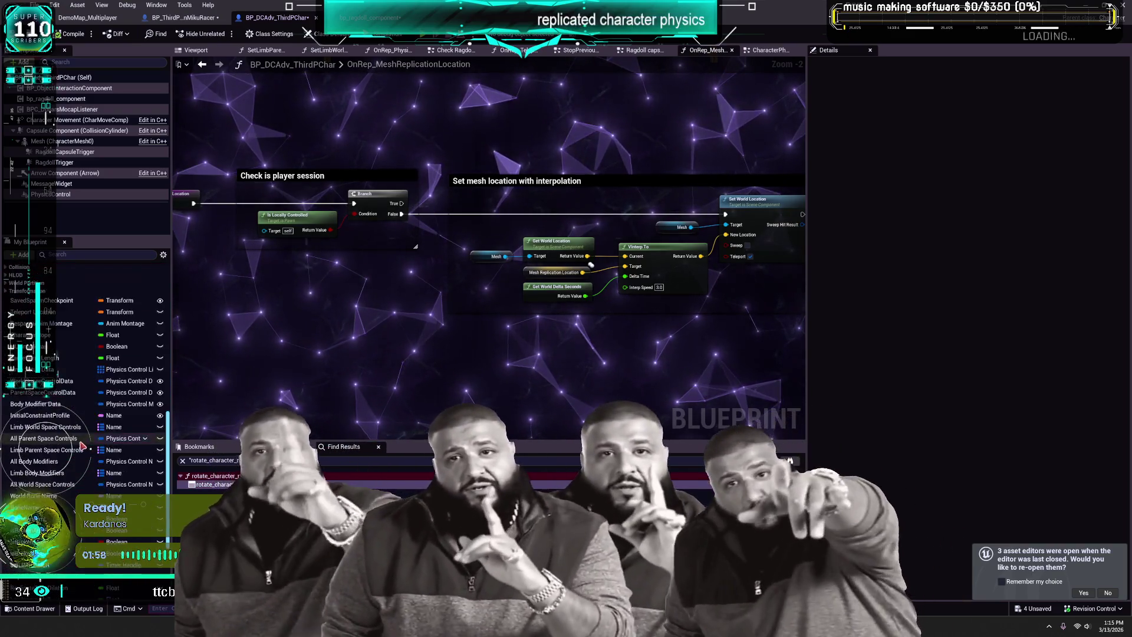
pyautogui.scroll(-5, 82, 447)
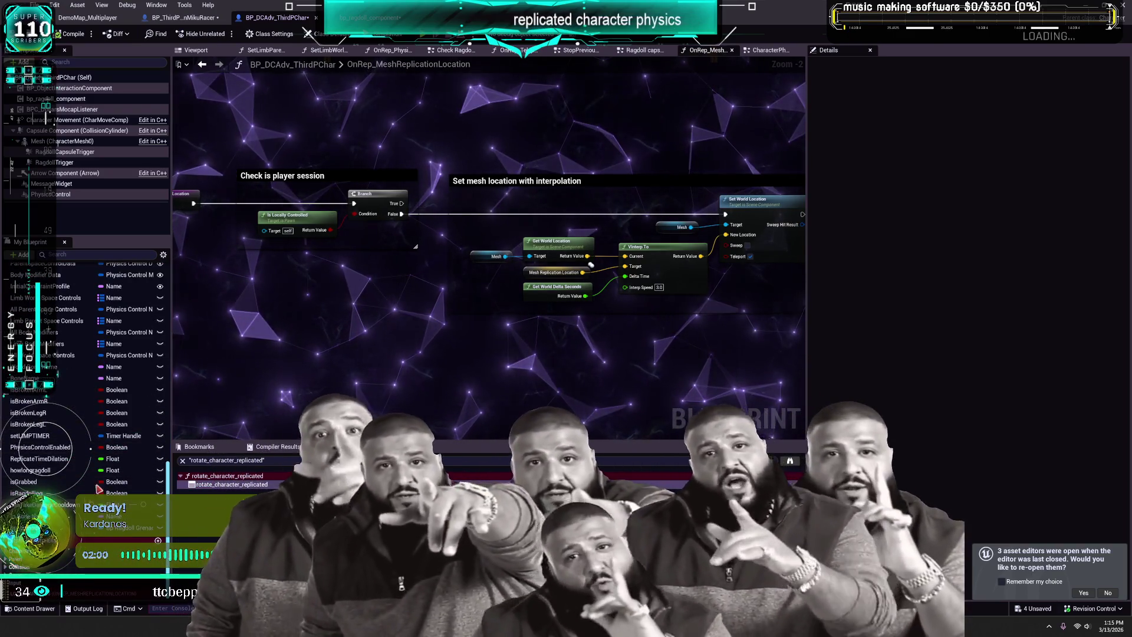
pyautogui.hotkey('alt', 'p')
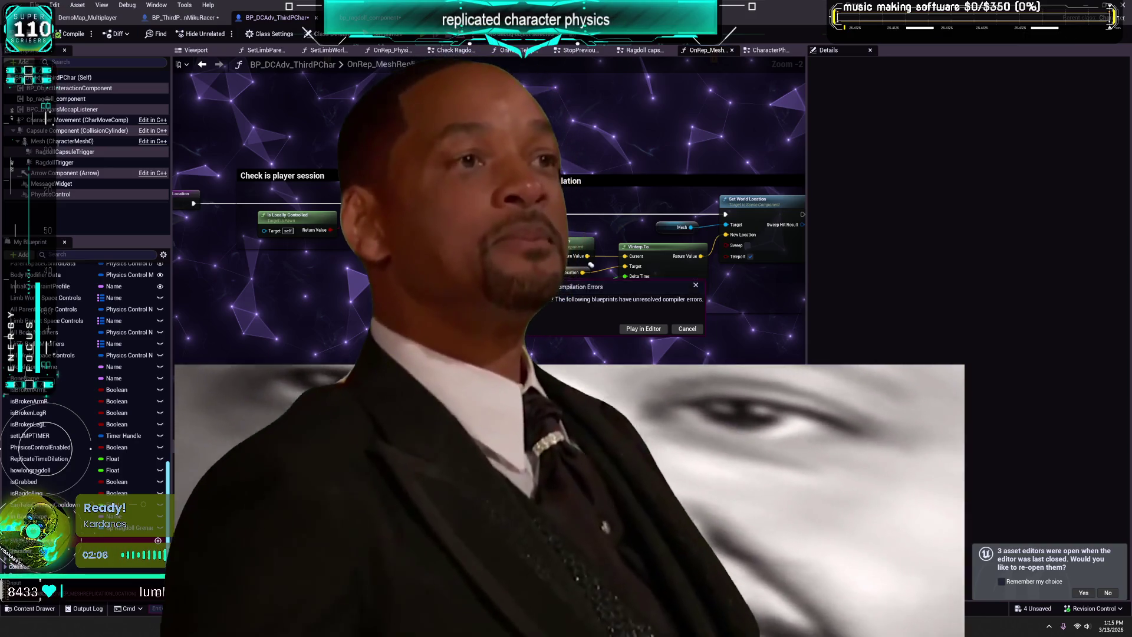
# Cancel play and jump to the erroring Rotate Character Replicated node in BP_ThirdPersonMikuRacer
pyautogui.click(688, 329)
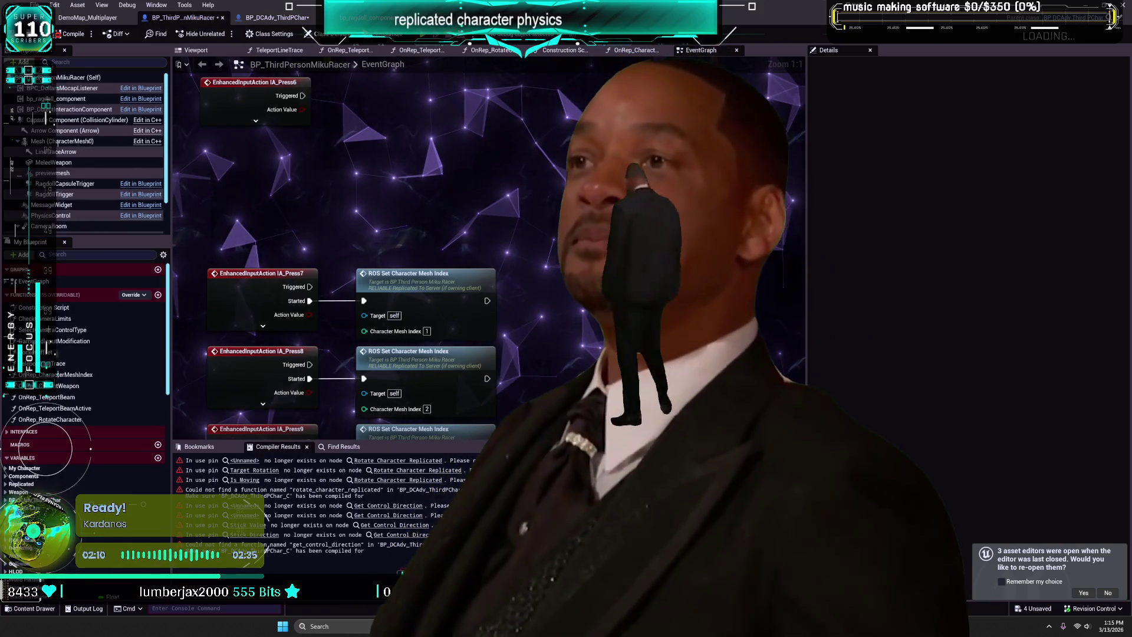
pyautogui.click(404, 461)
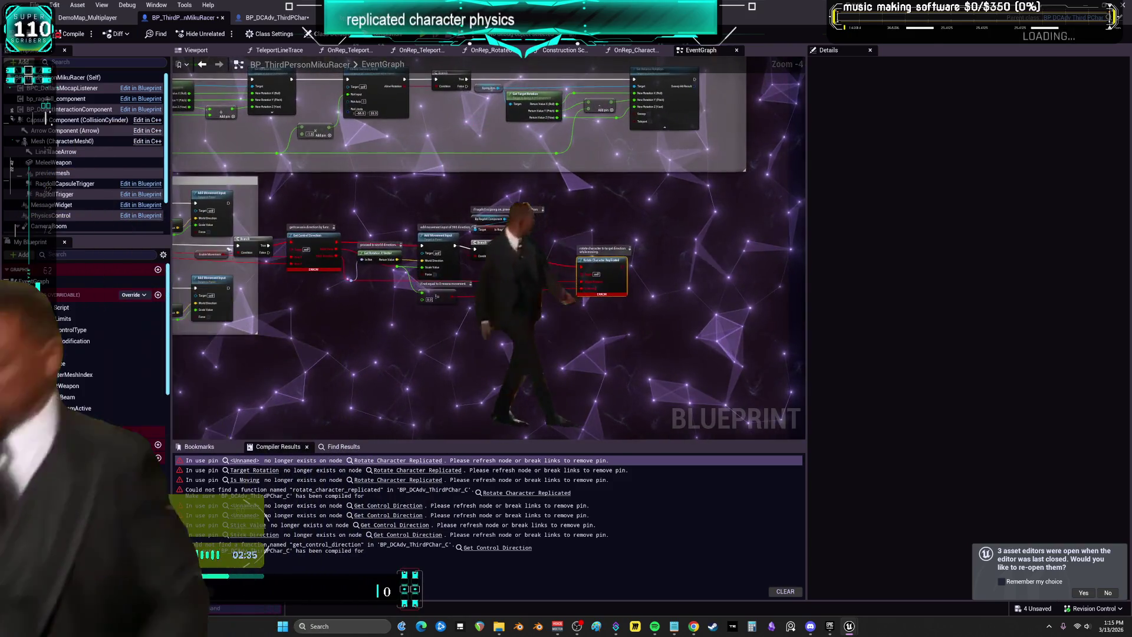
pyautogui.scroll(3, 451, 258)
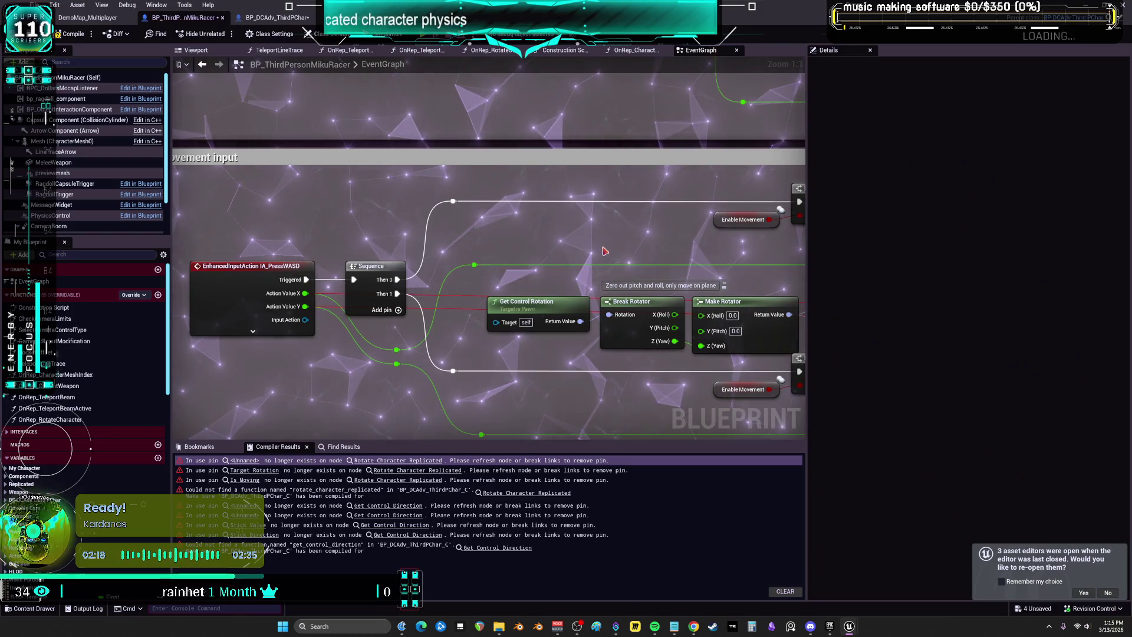
pyautogui.scroll(-3, 605, 251)
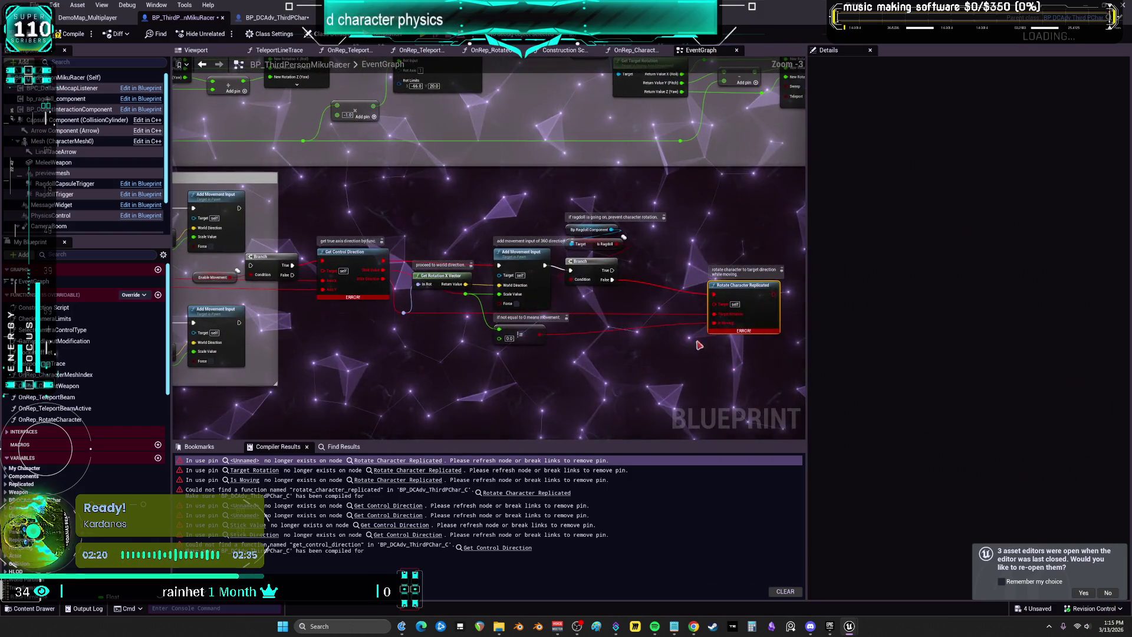
pyautogui.scroll(2, 341, 218)
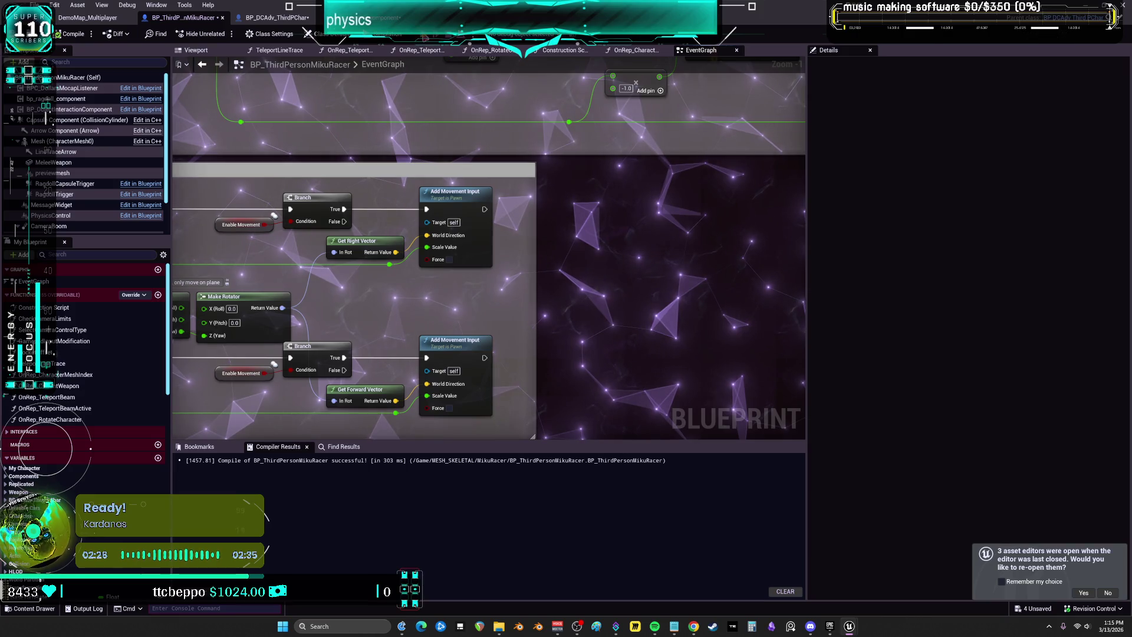
pyautogui.hotkey('alt', 'p')
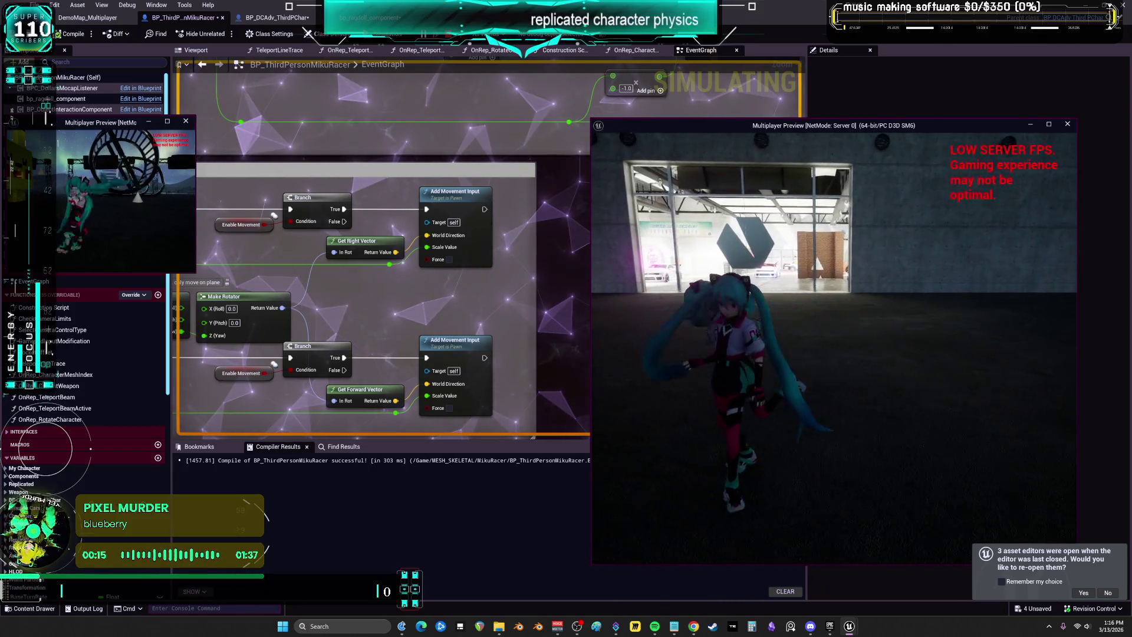
pyautogui.press('Escape')
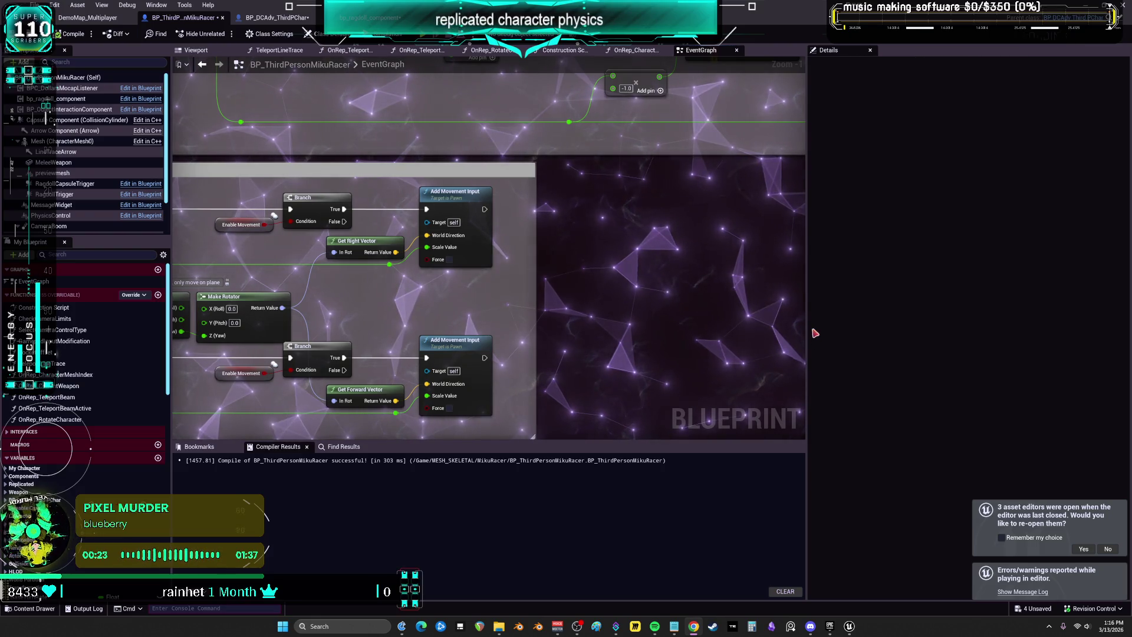
# Zoom out the graph and bring the bp_ragdoll_component editor window forward from the taskbar
pyautogui.scroll(-4, 504, 274)
pyautogui.moveTo(467, 375); pyautogui.dragTo(531, 331)
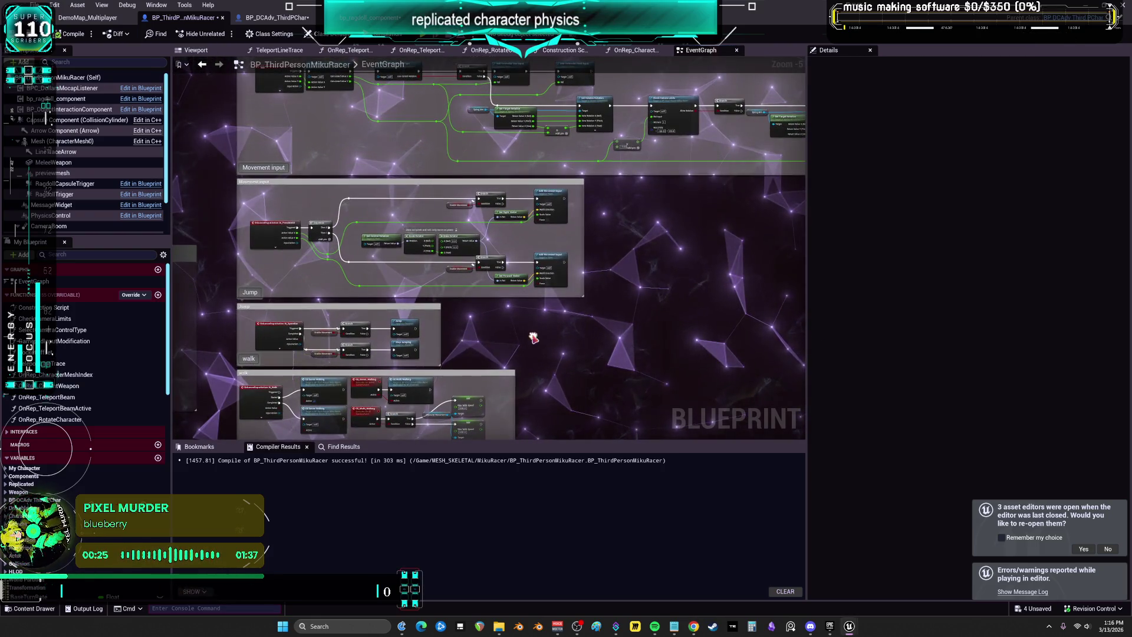
pyautogui.moveTo(849, 625)
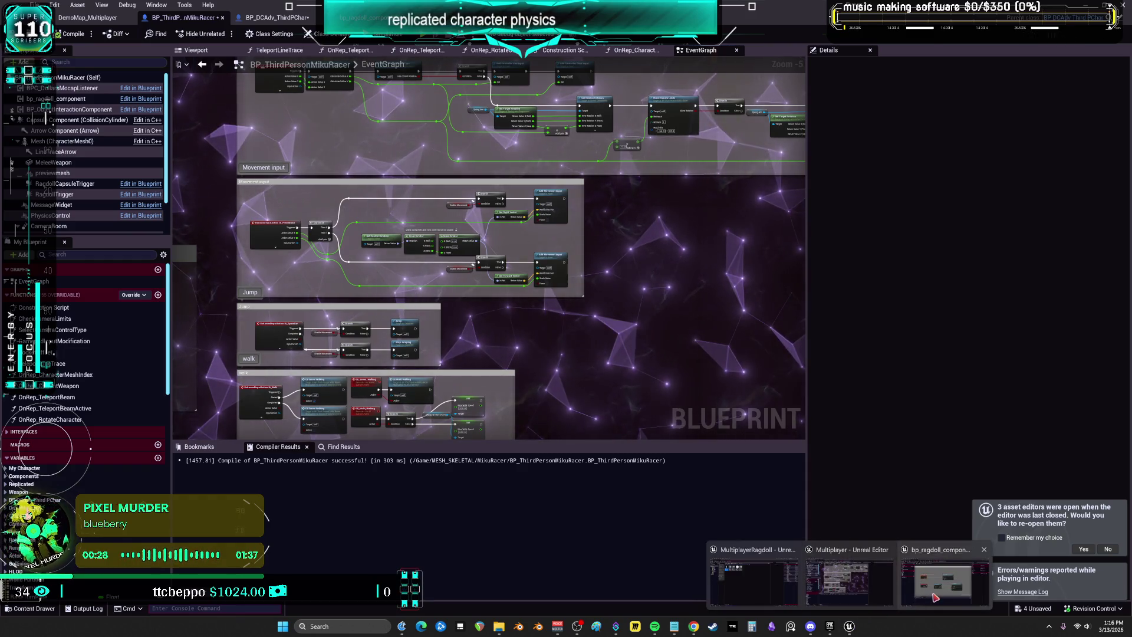
pyautogui.click(937, 593)
pyautogui.scroll(-3, 546, 177)
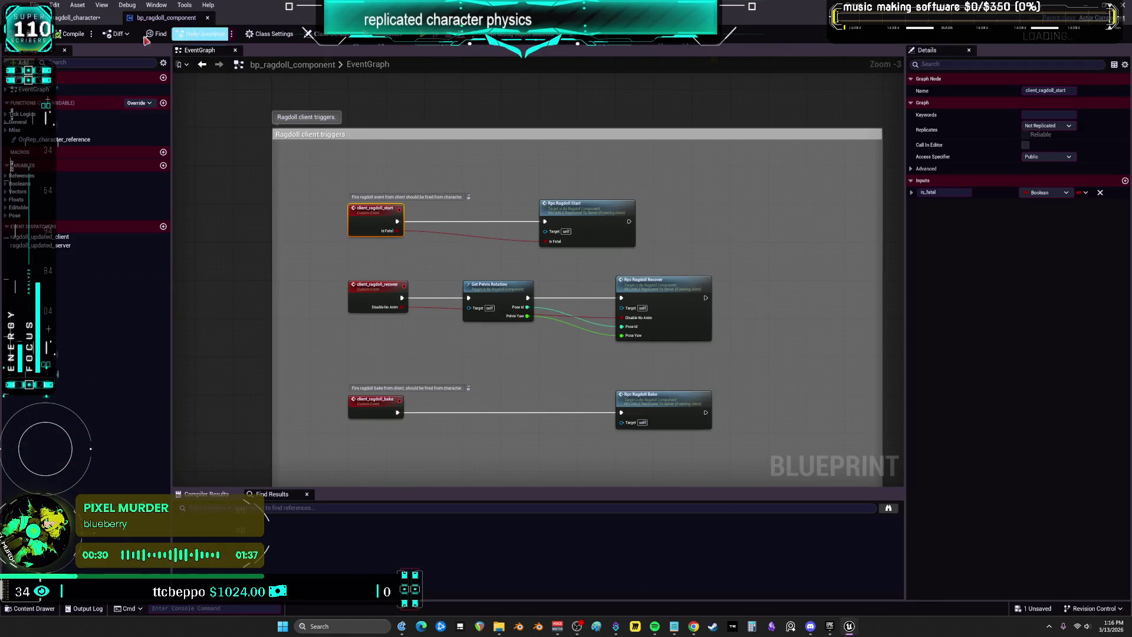
# Show bp_ragdoll_character's EventGraph, where a Branch calls Client Ragdoll Recover or Client Ragdoll Start
pyautogui.click(82, 17)
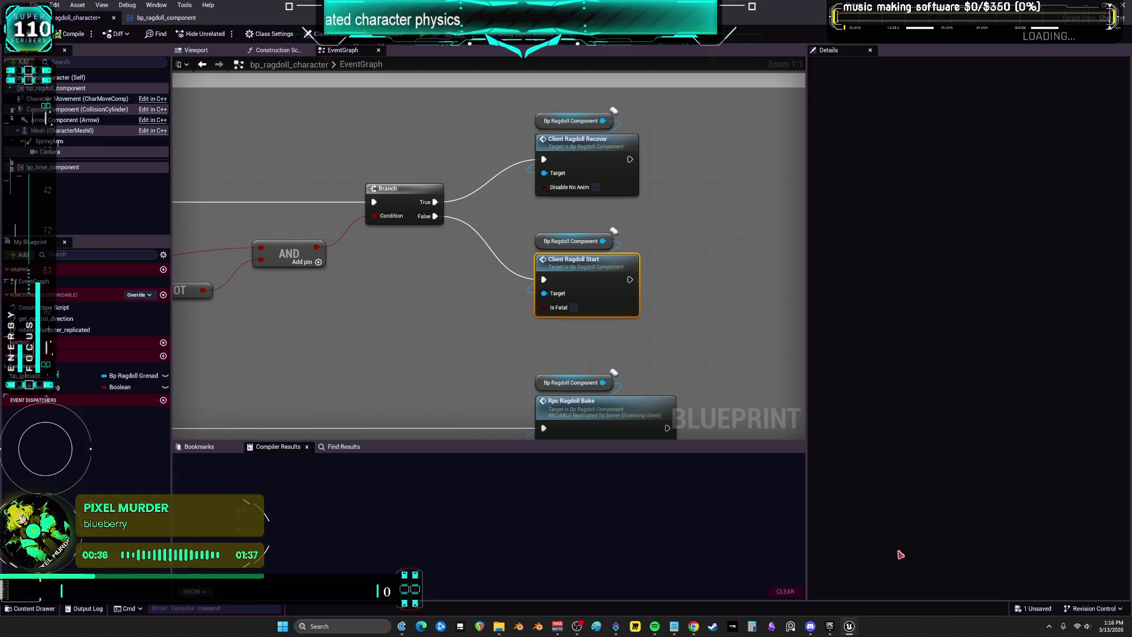
pyautogui.moveTo(848, 629)
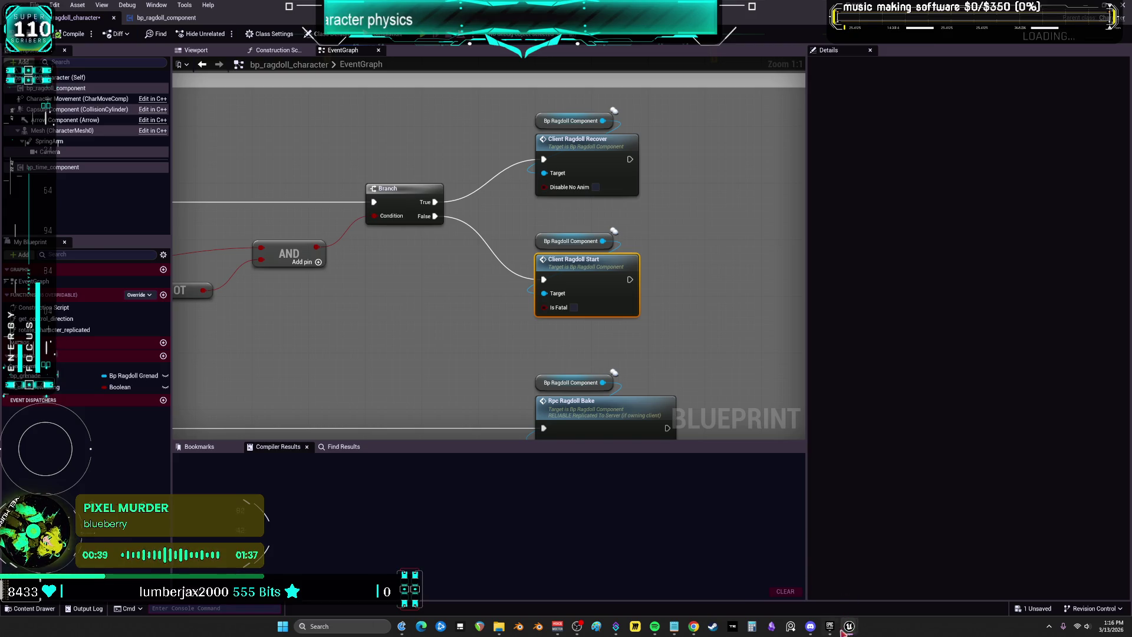
pyautogui.click(830, 626)
# Scroll down to the Fab Library and search it for RAGDOLL, then REPLIC assets
pyautogui.scroll(-1, 765, 326)
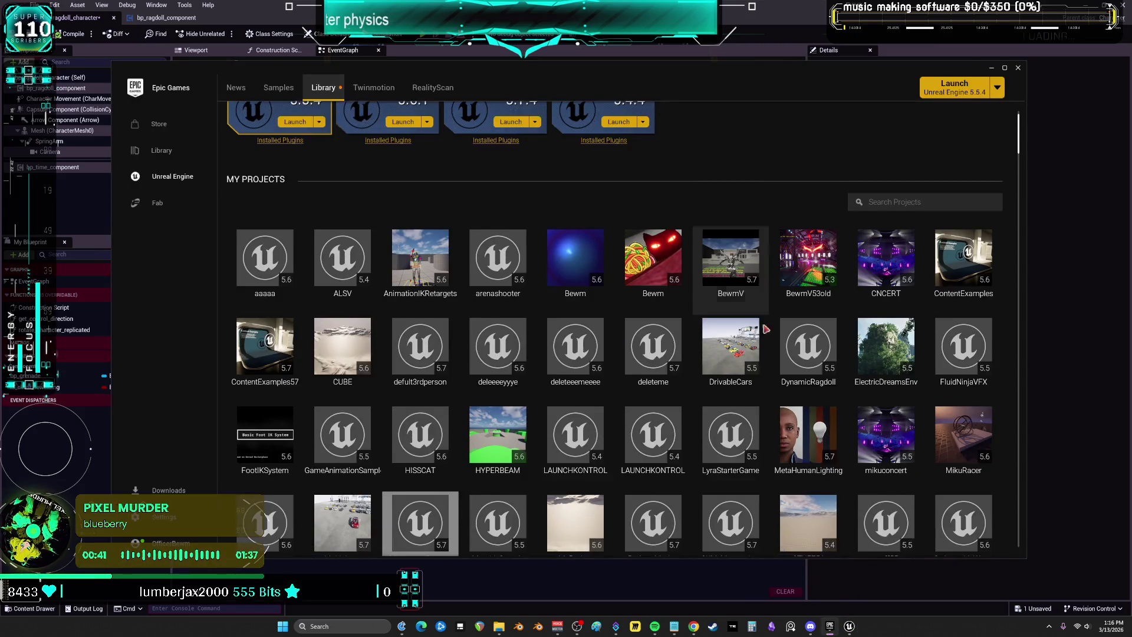
pyautogui.scroll(-6, 765, 328)
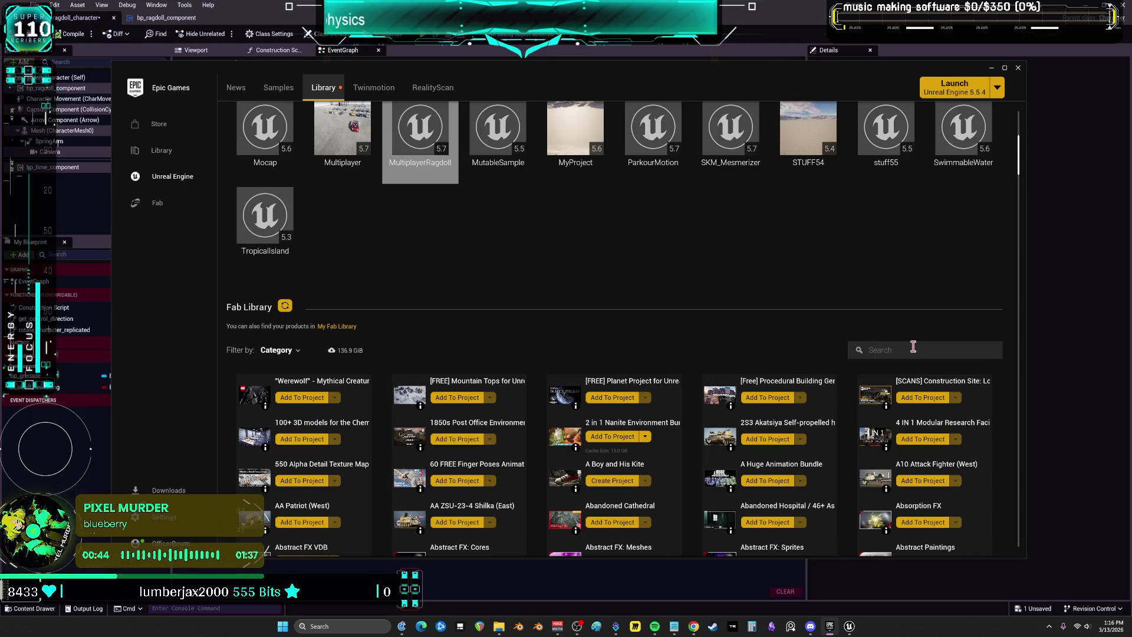
pyautogui.write('RAGDOLL')
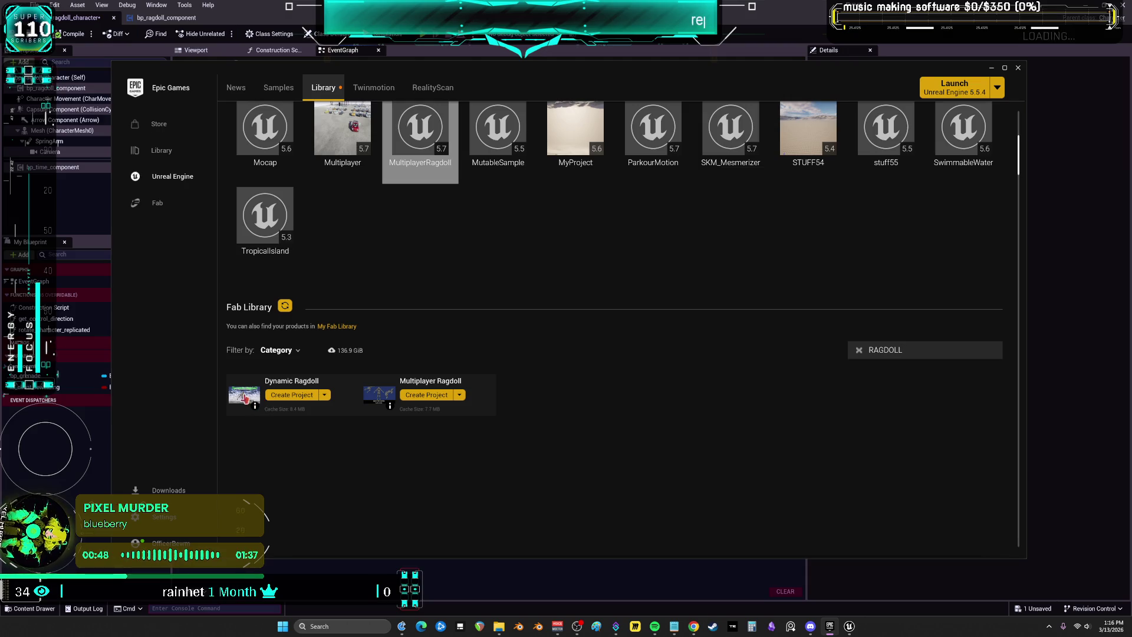
pyautogui.doubleClick(889, 352)
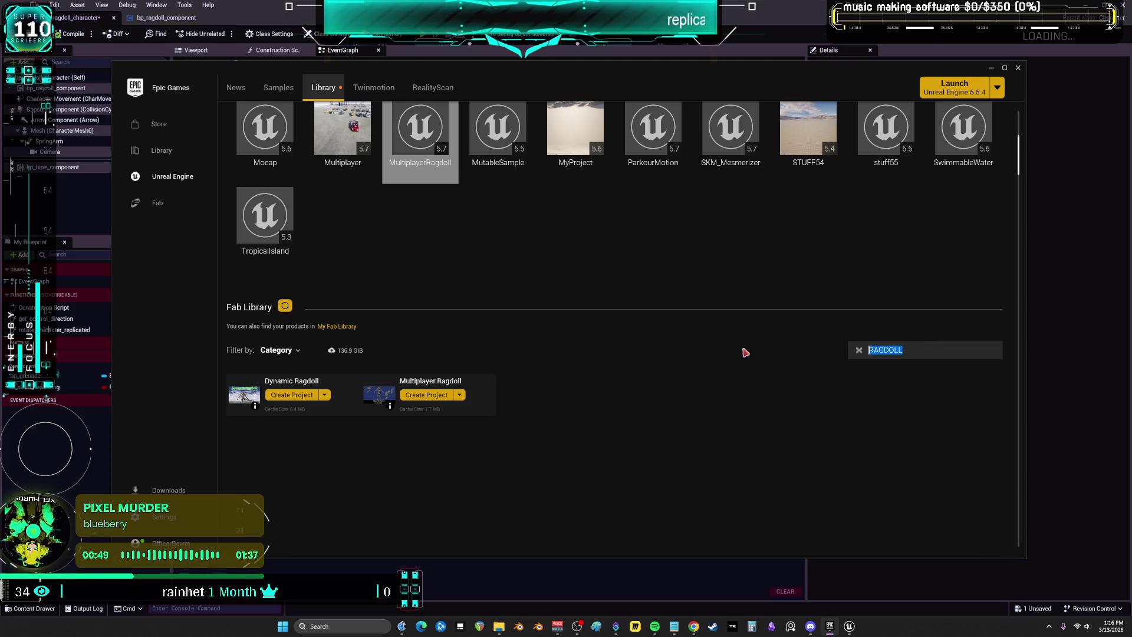
pyautogui.write('REPLC')
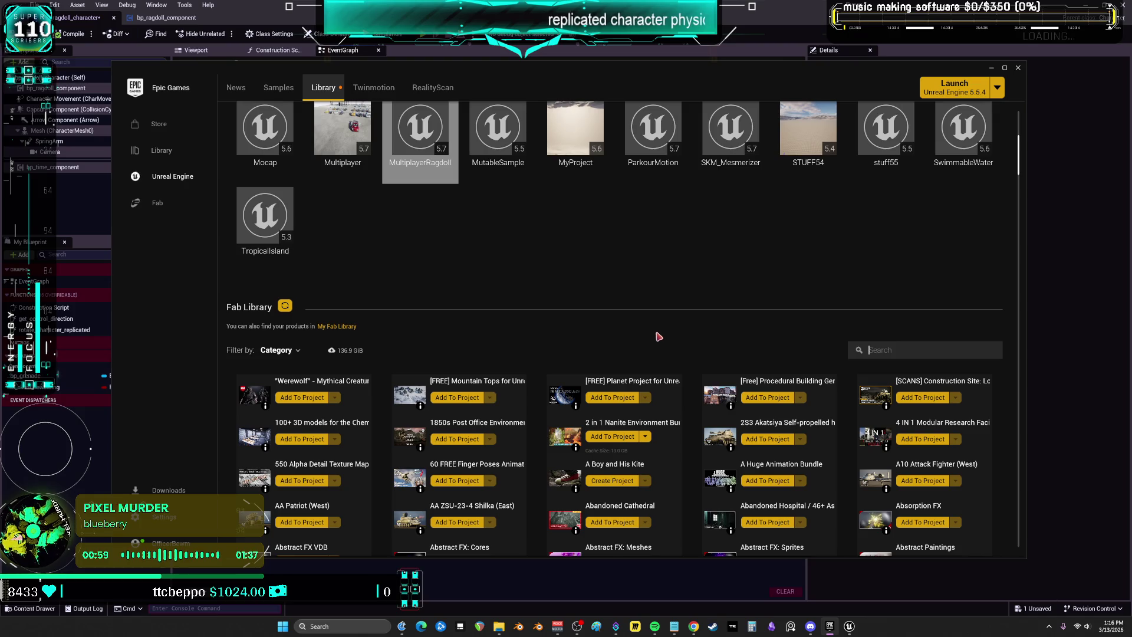
pyautogui.write('U;')
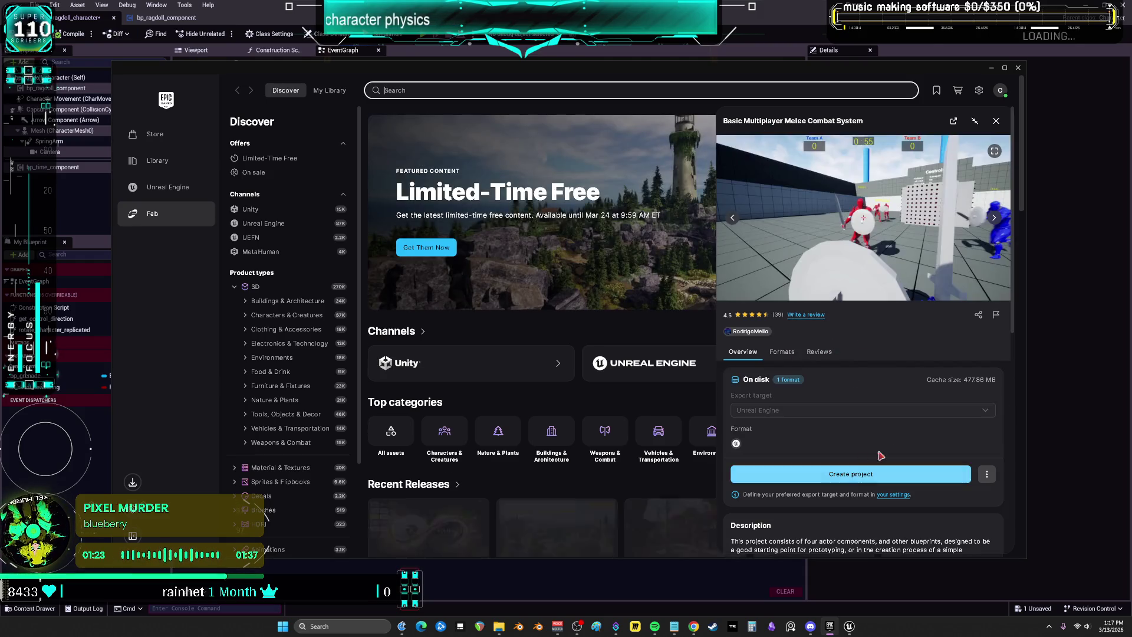
# Review the Basic Multiplayer Melee Combat System description, including its Ragdoll State Manager, and choose Create project
pyautogui.scroll(-5, 887, 361)
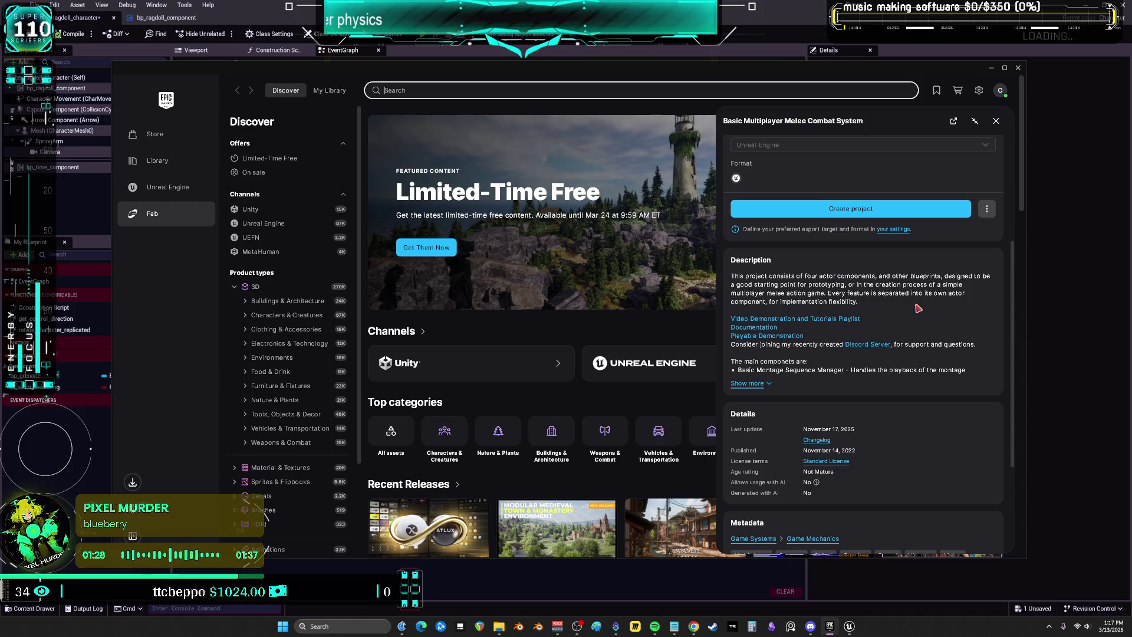
pyautogui.click(754, 384)
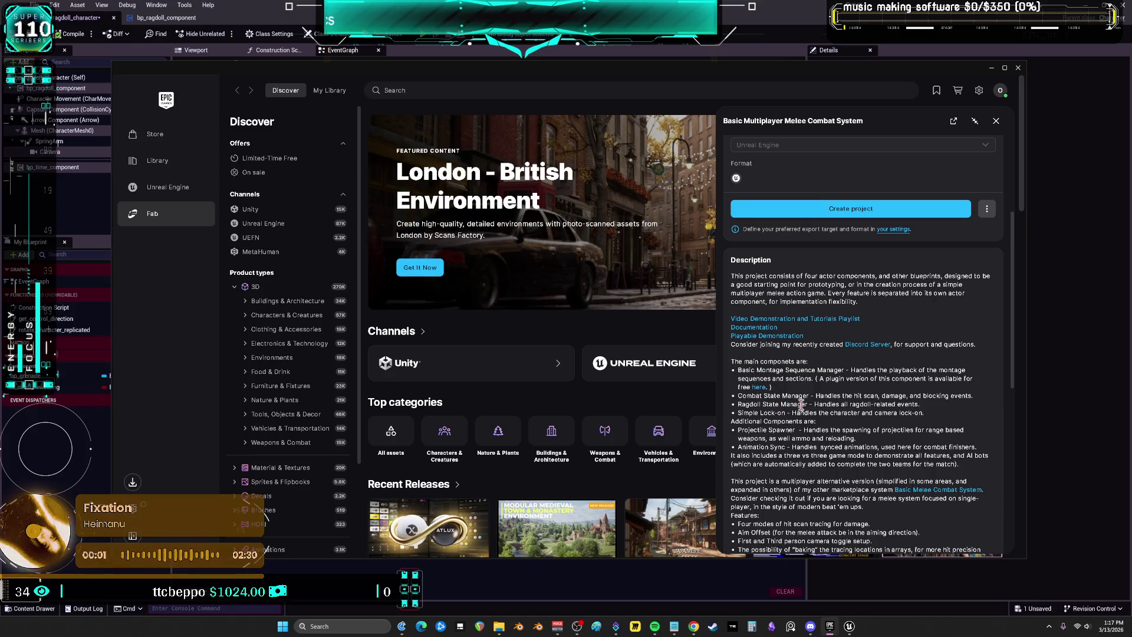
pyautogui.moveTo(920, 404); pyautogui.dragTo(724, 406)
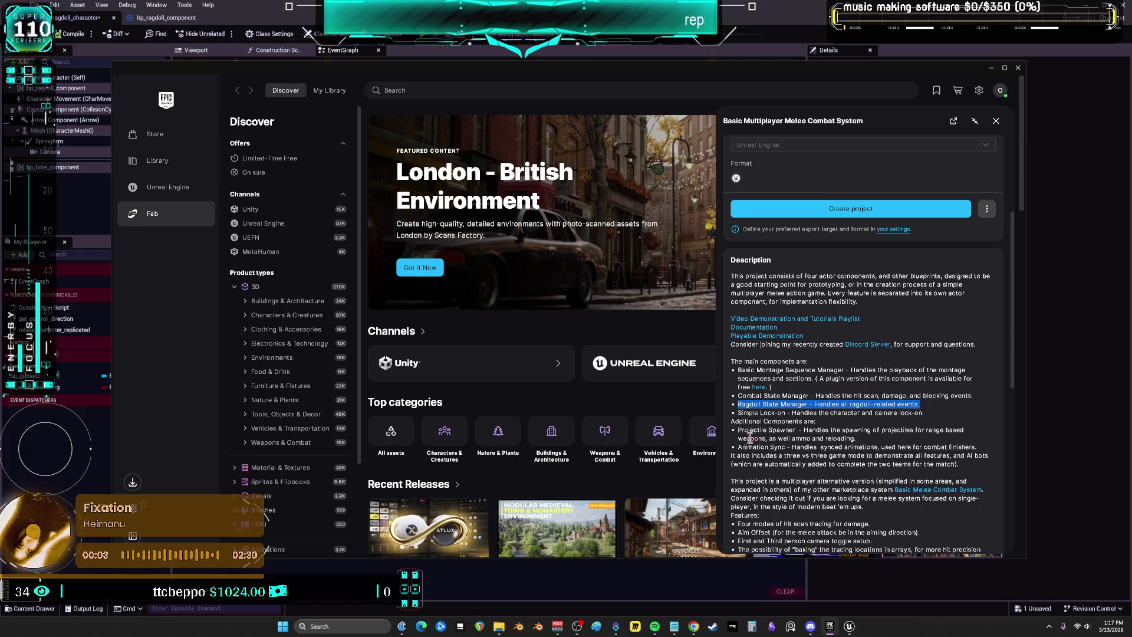
pyautogui.scroll(-2, 778, 466)
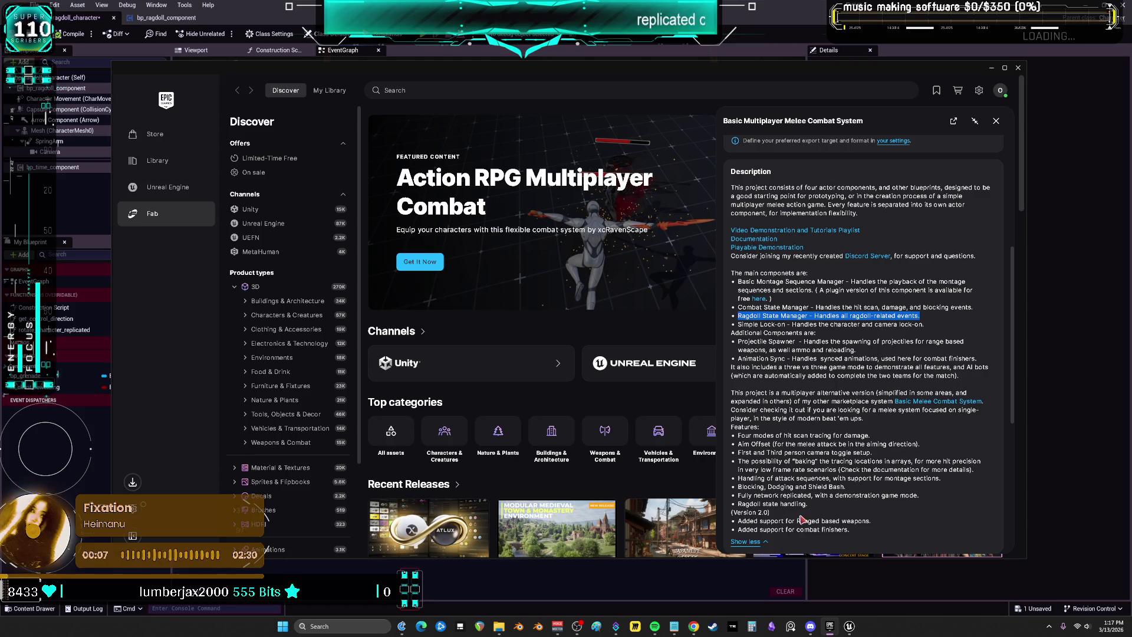
pyautogui.scroll(-2, 849, 510)
pyautogui.scroll(6, 895, 401)
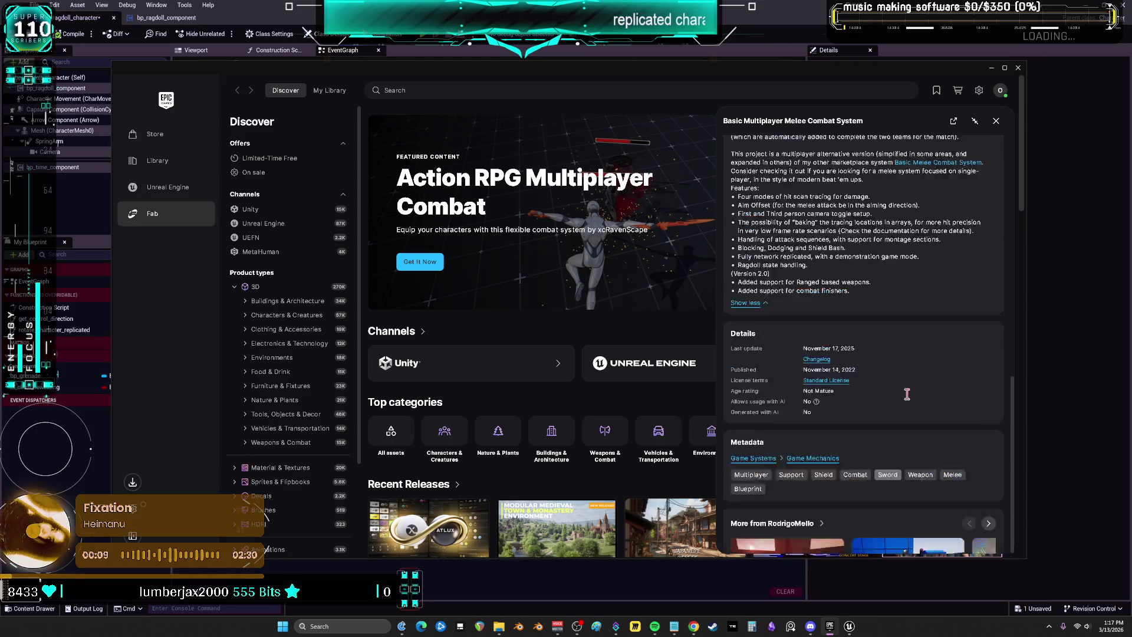
pyautogui.click(891, 474)
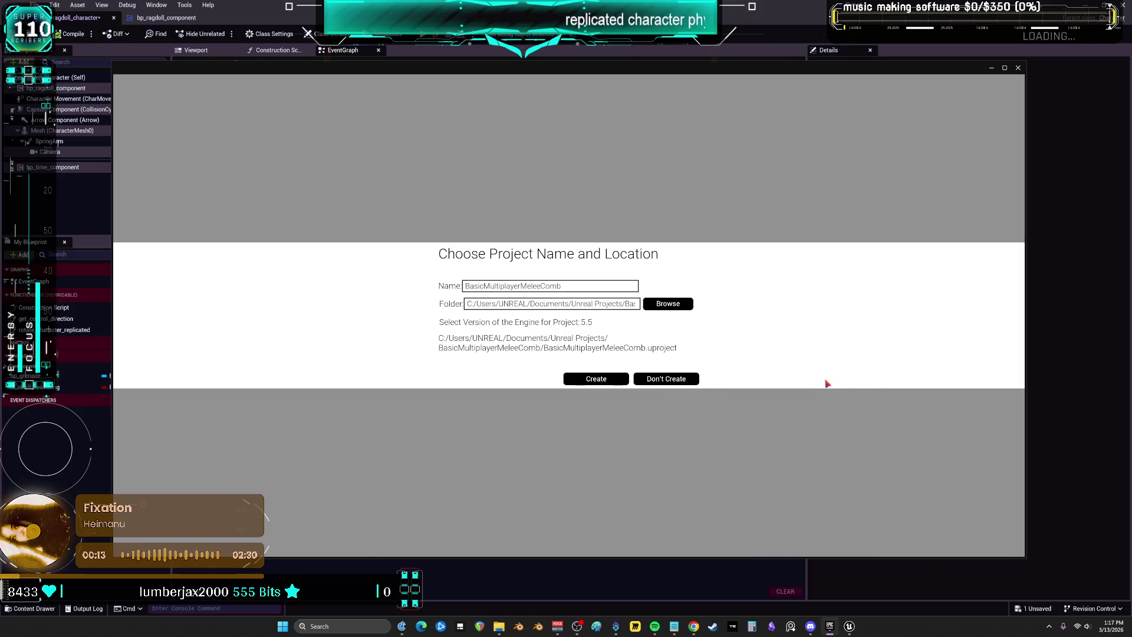
# Create the melee combat project as MeleeComb on engine 5.7 and start its download
pyautogui.click(589, 323)
pyautogui.click(592, 433)
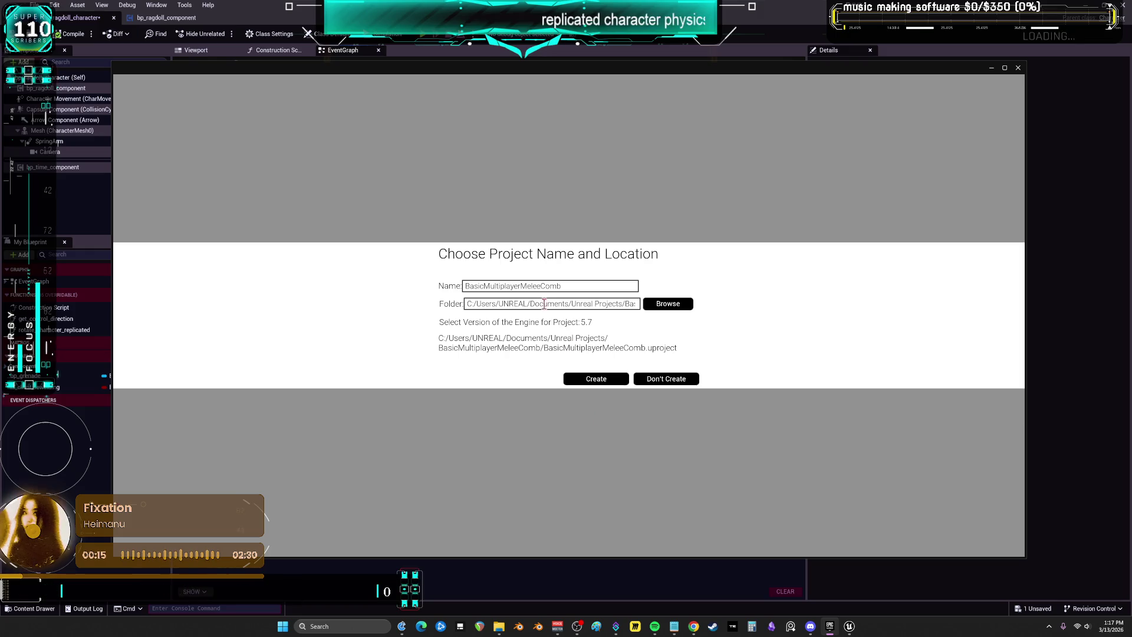
pyautogui.moveTo(522, 289); pyautogui.dragTo(390, 289)
pyautogui.press('BackSpace')
pyautogui.click(596, 380)
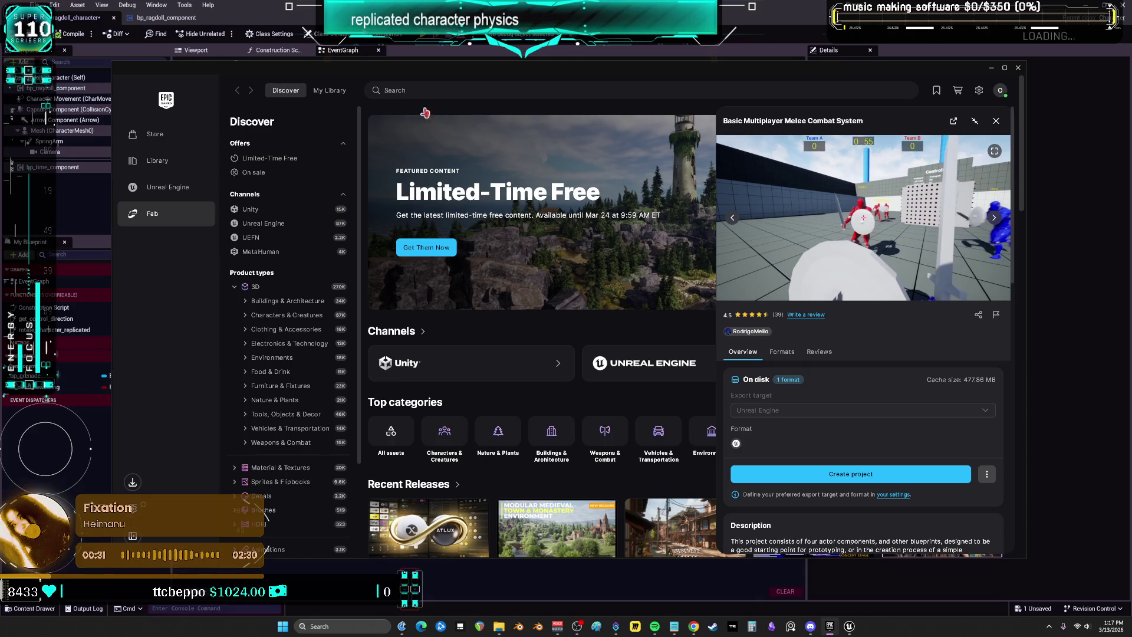
# Maximize the launcher, then save bp_ragdoll_character in the Blueprint editor
pyautogui.doubleClick(422, 70)
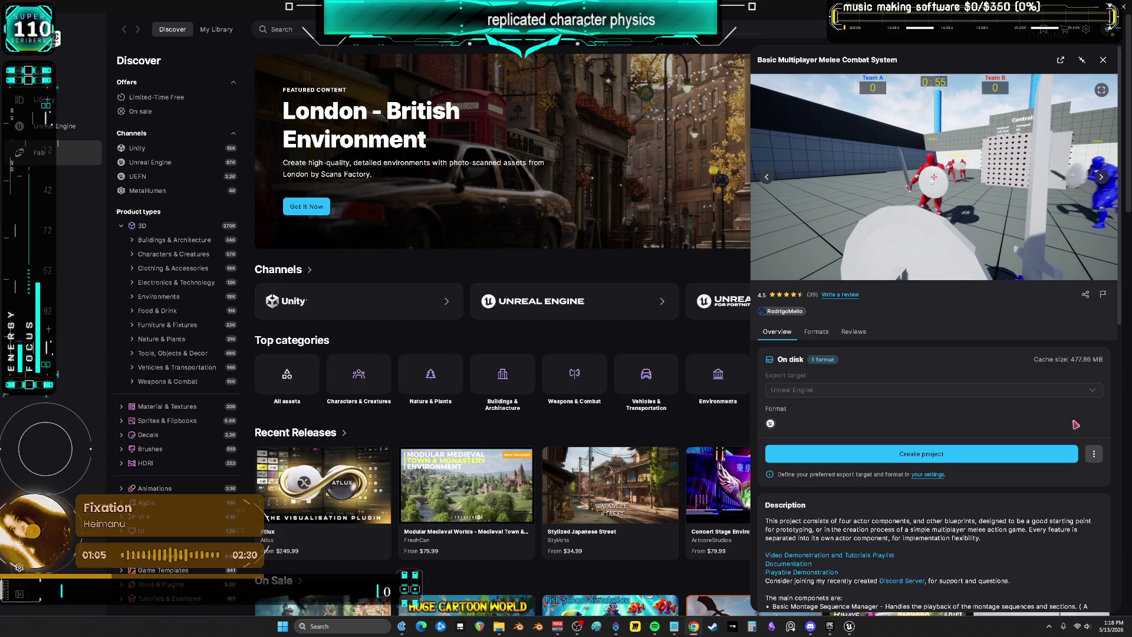
pyautogui.moveTo(855, 627)
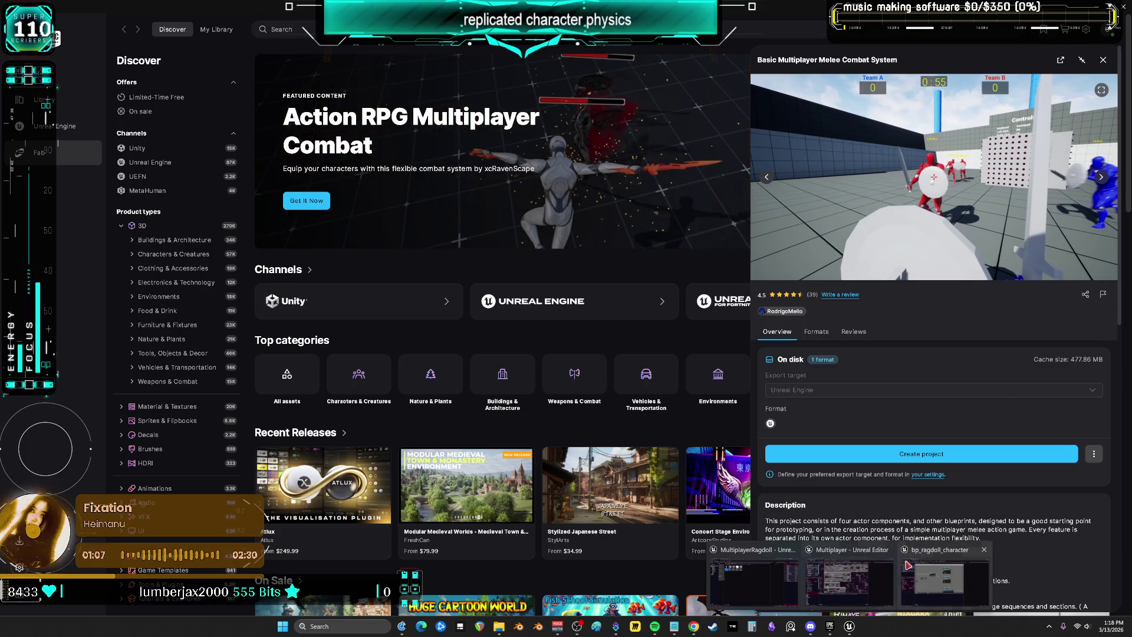
pyautogui.click(937, 566)
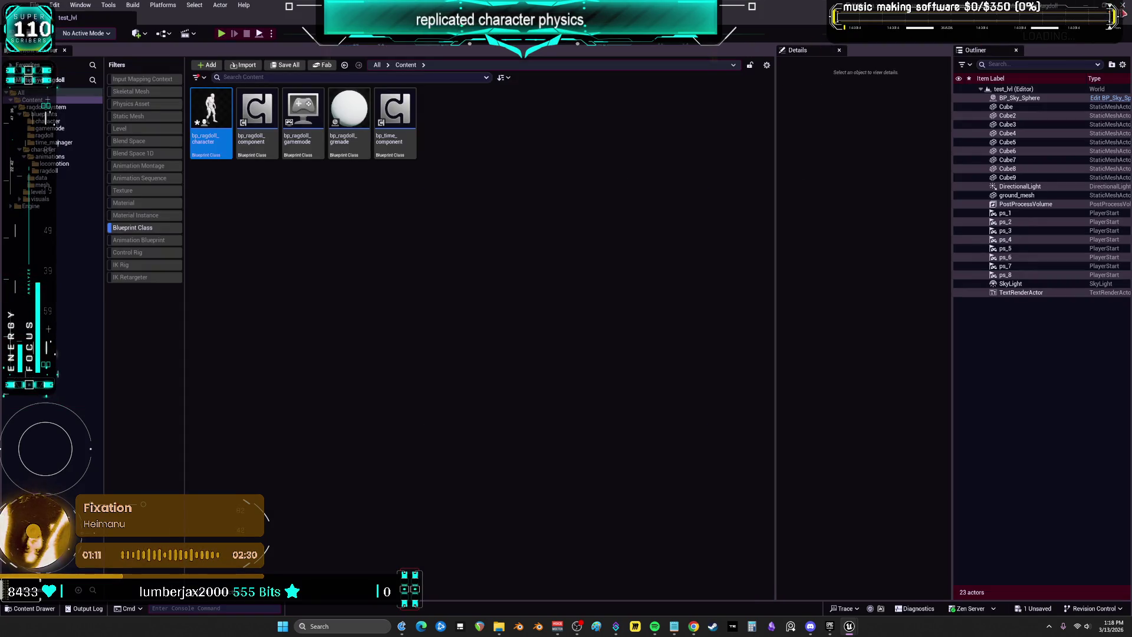
pyautogui.hotkey('ctrl', 'shift', 's')
pyautogui.click(643, 413)
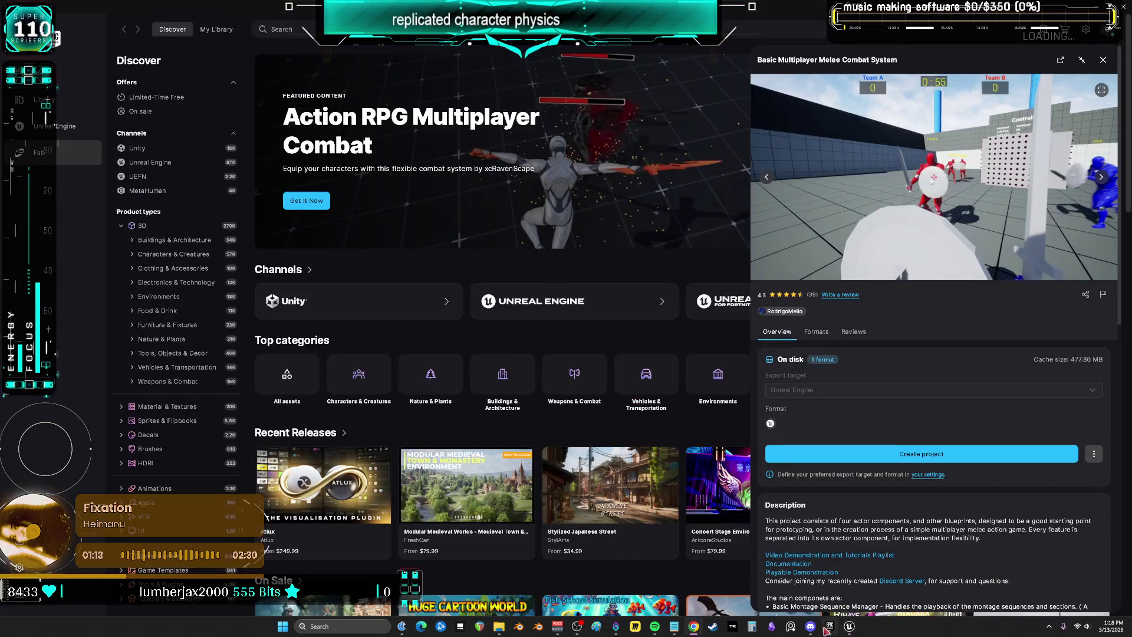
# Return to the launcher's Unreal Engine Library, where MeleeComb appears under My Projects
pyautogui.click(849, 627)
pyautogui.click(850, 628)
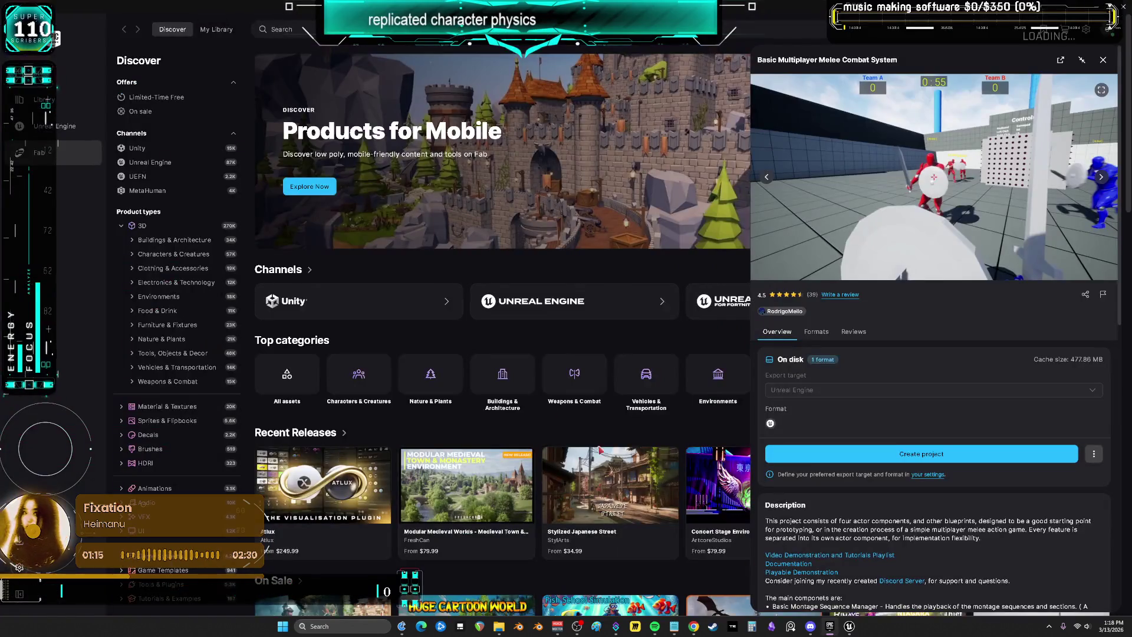
pyautogui.click(59, 125)
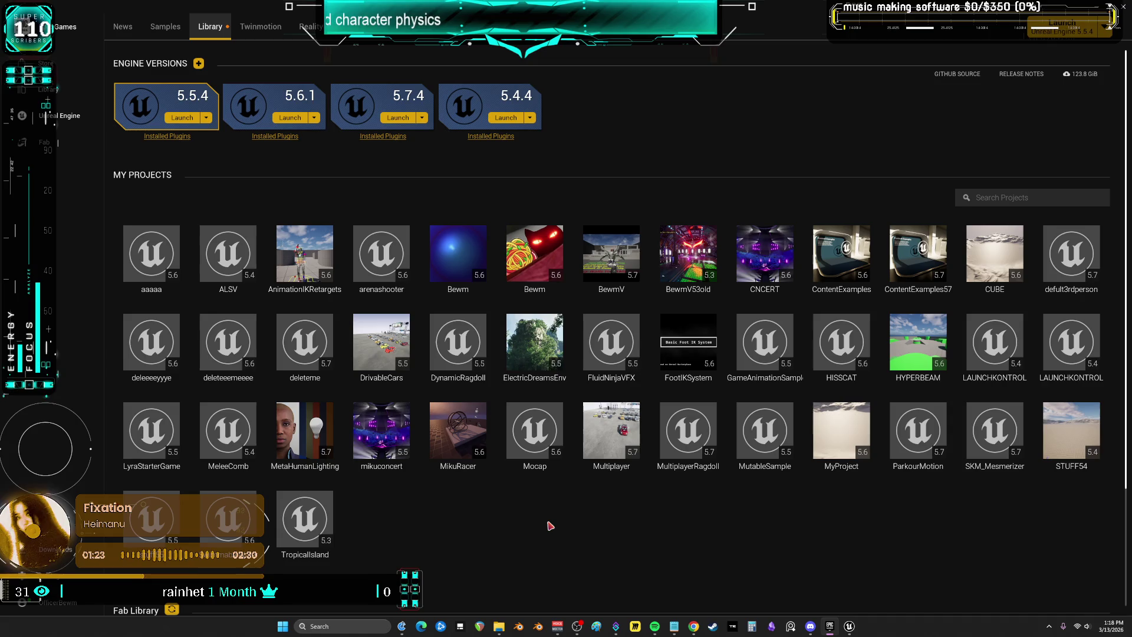
# Save all changed Blueprints in the running Unreal Editor and close it
pyautogui.click(243, 422)
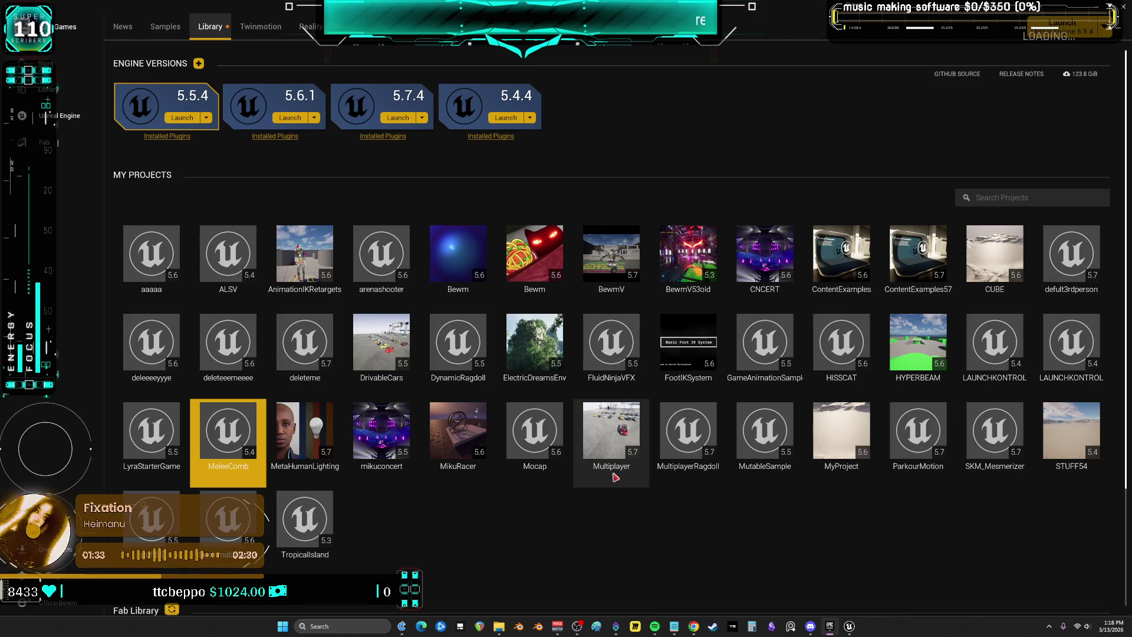
pyautogui.click(849, 627)
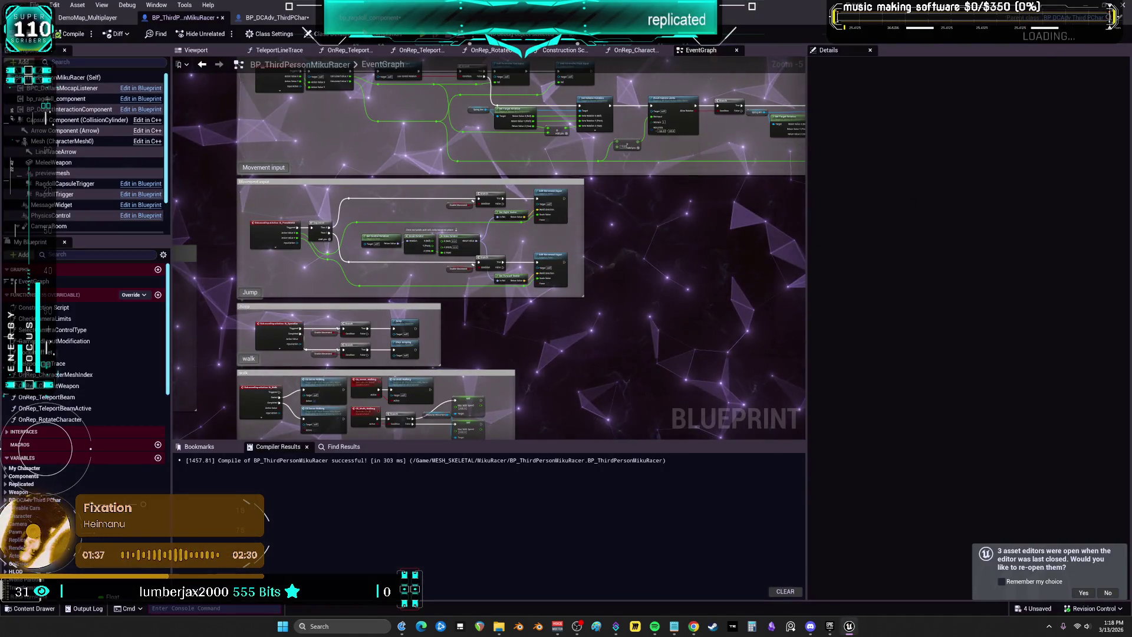
pyautogui.hotkey('ctrl', 'shift', 's')
pyautogui.click(589, 415)
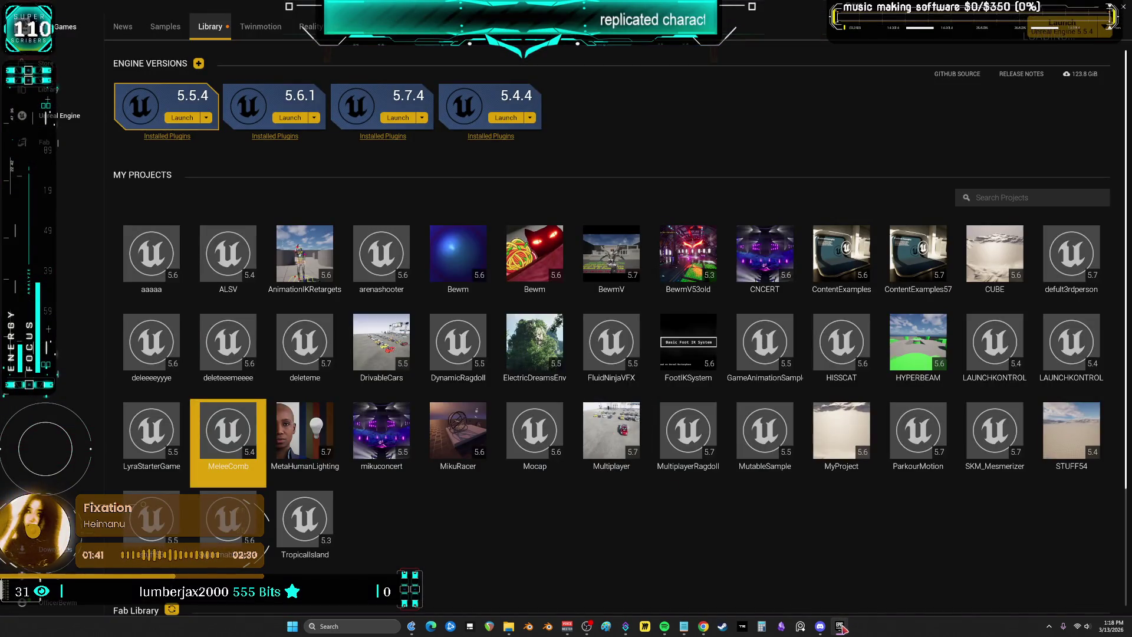
pyautogui.click(841, 628)
# Launch the MeleeComb project from the launcher library and pick the MultiplayerRagdoll project
pyautogui.click(841, 628)
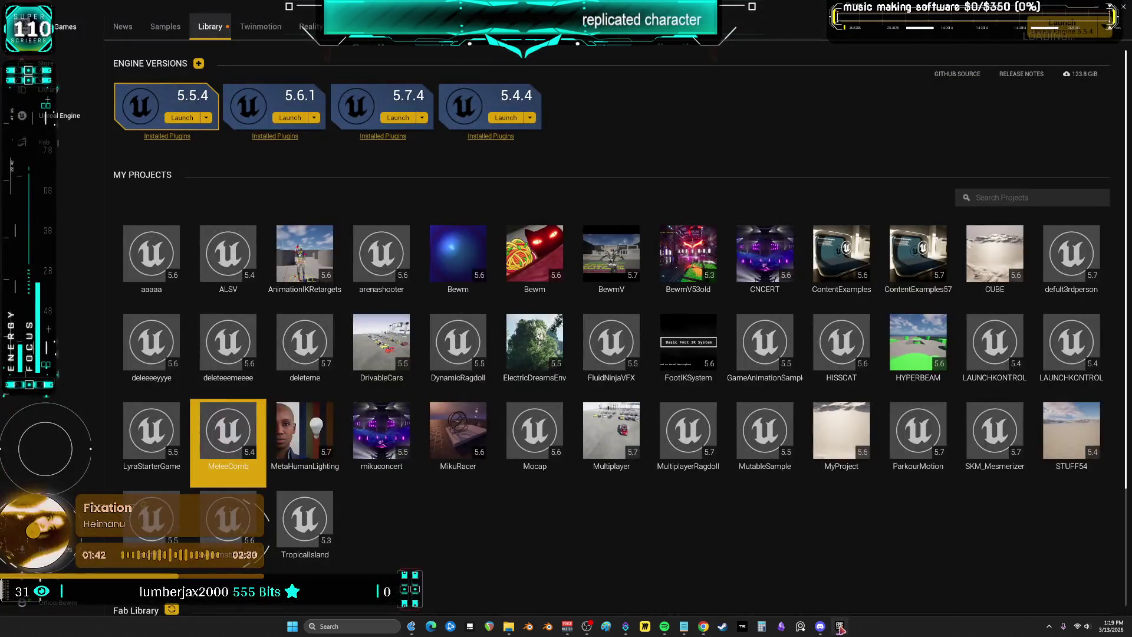
pyautogui.doubleClick(230, 444)
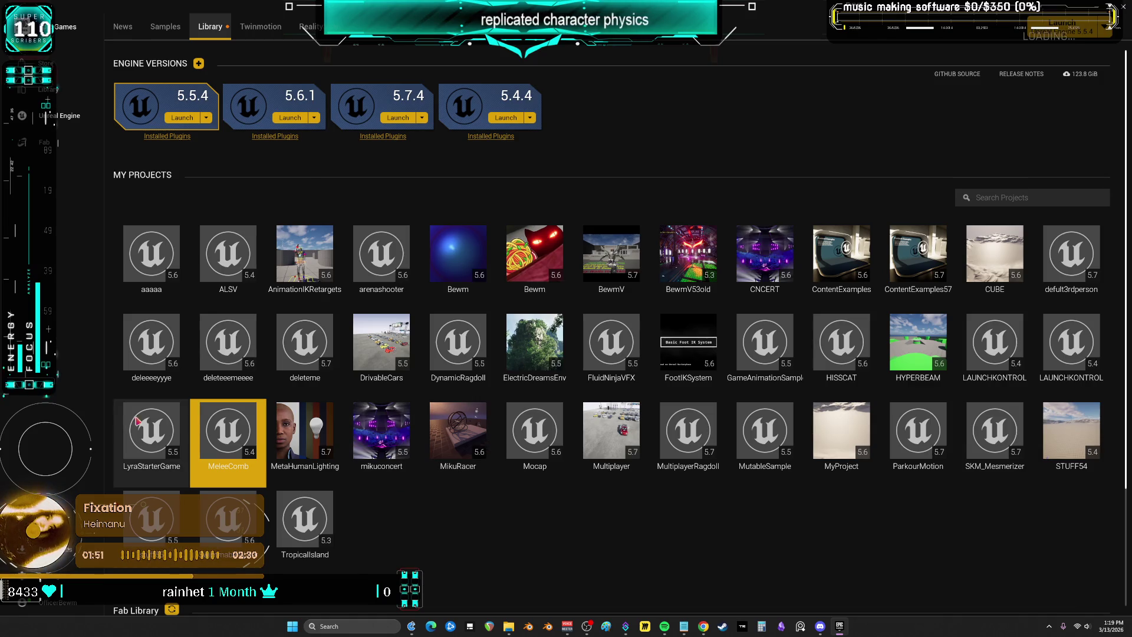
pyautogui.rightClick(209, 428)
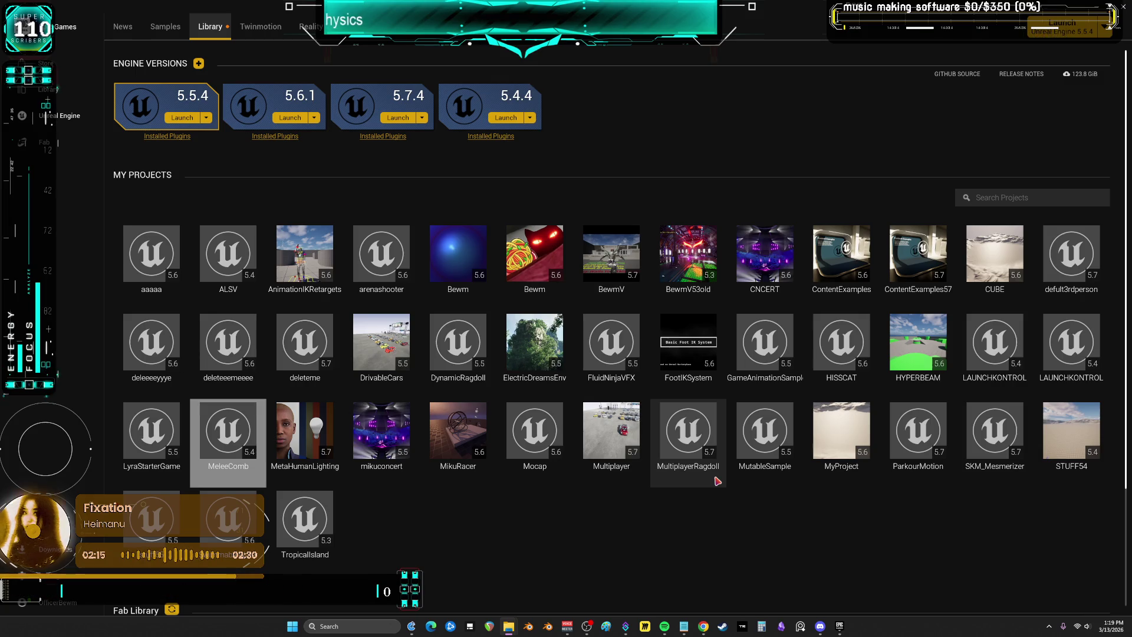
pyautogui.click(718, 482)
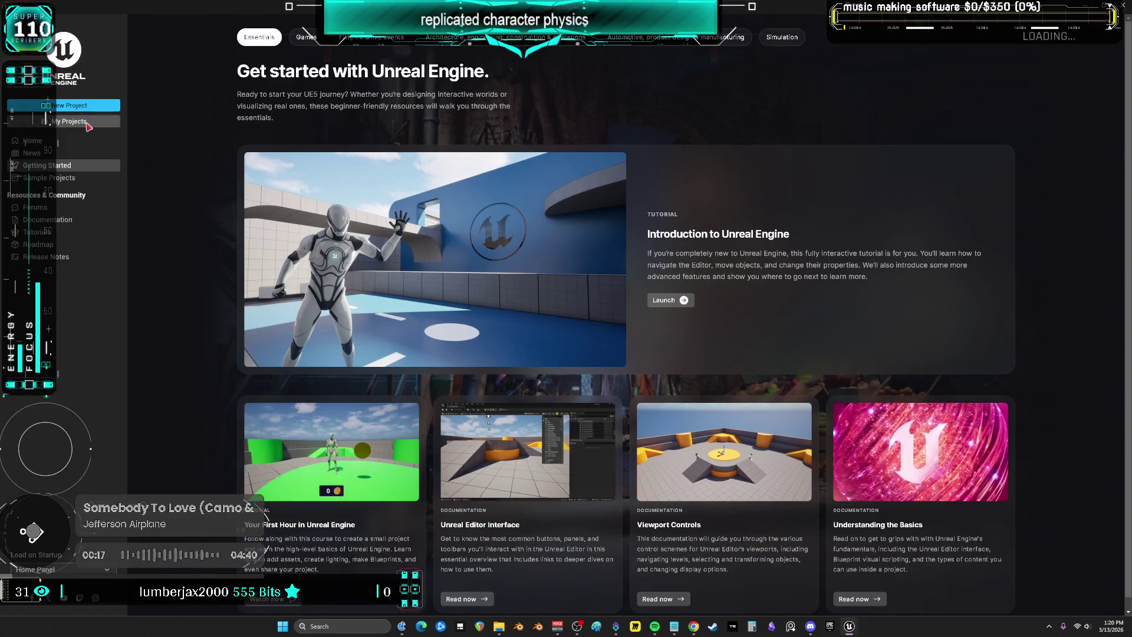
# Browse from the Project Browser to U:\P4\Multiplayer and open Multiplayer.uproject
pyautogui.click(87, 123)
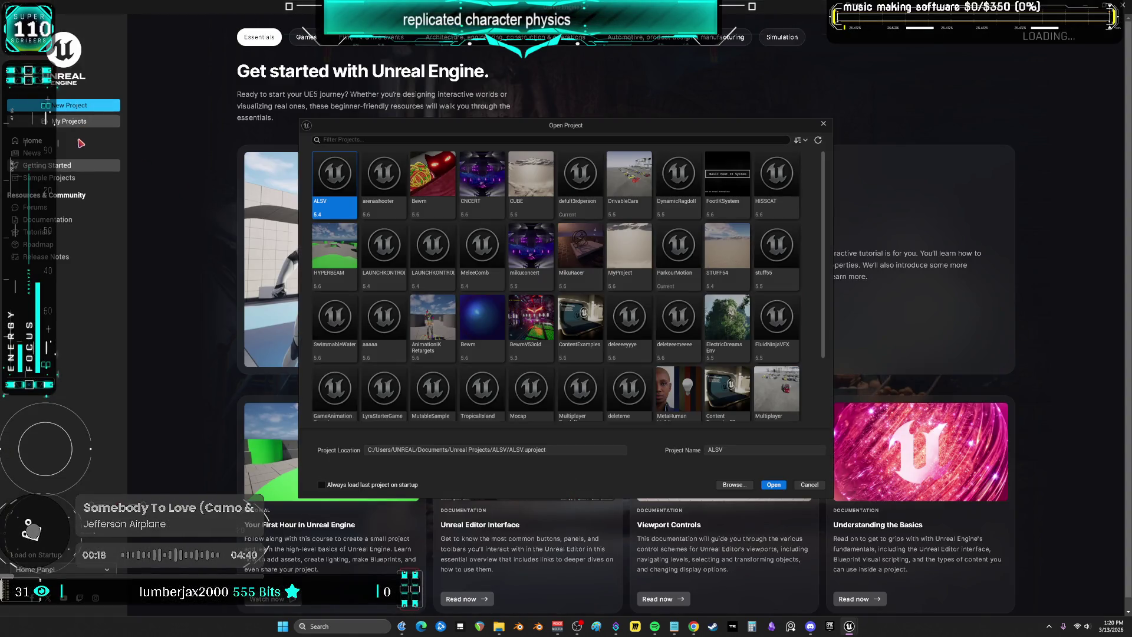
pyautogui.click(734, 484)
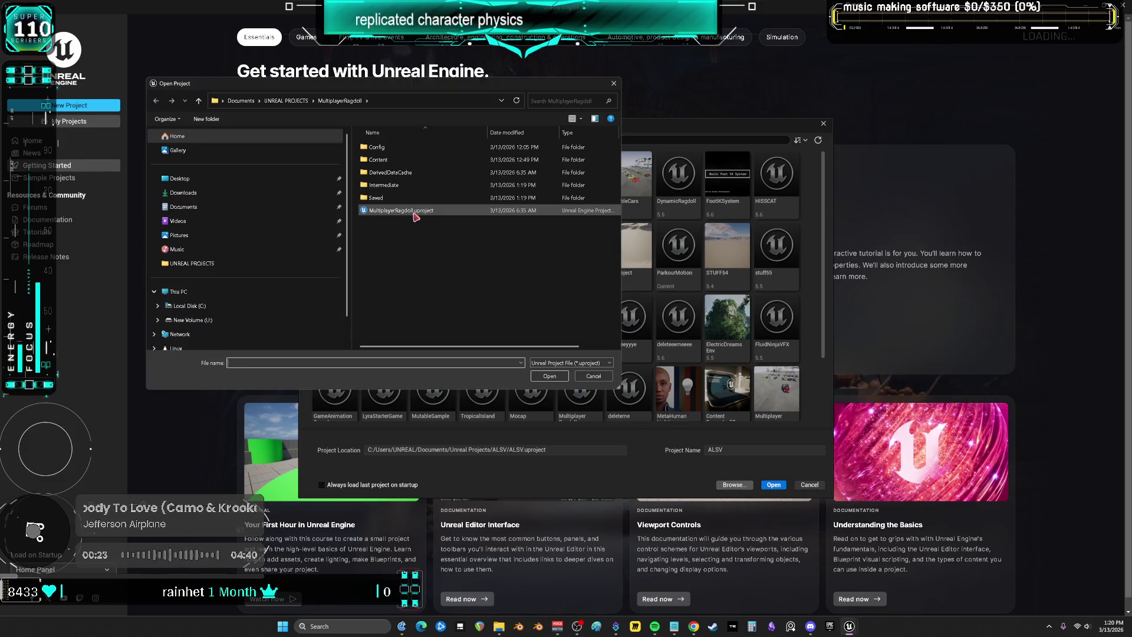
pyautogui.click(286, 100)
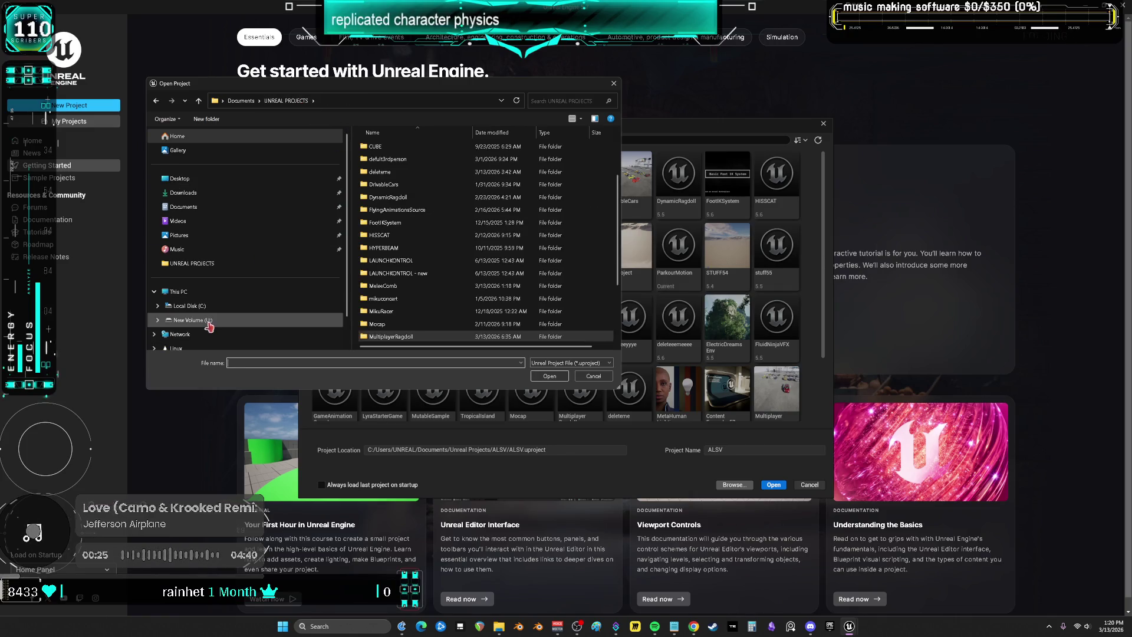
pyautogui.click(209, 321)
pyautogui.doubleClick(390, 289)
pyautogui.doubleClick(389, 160)
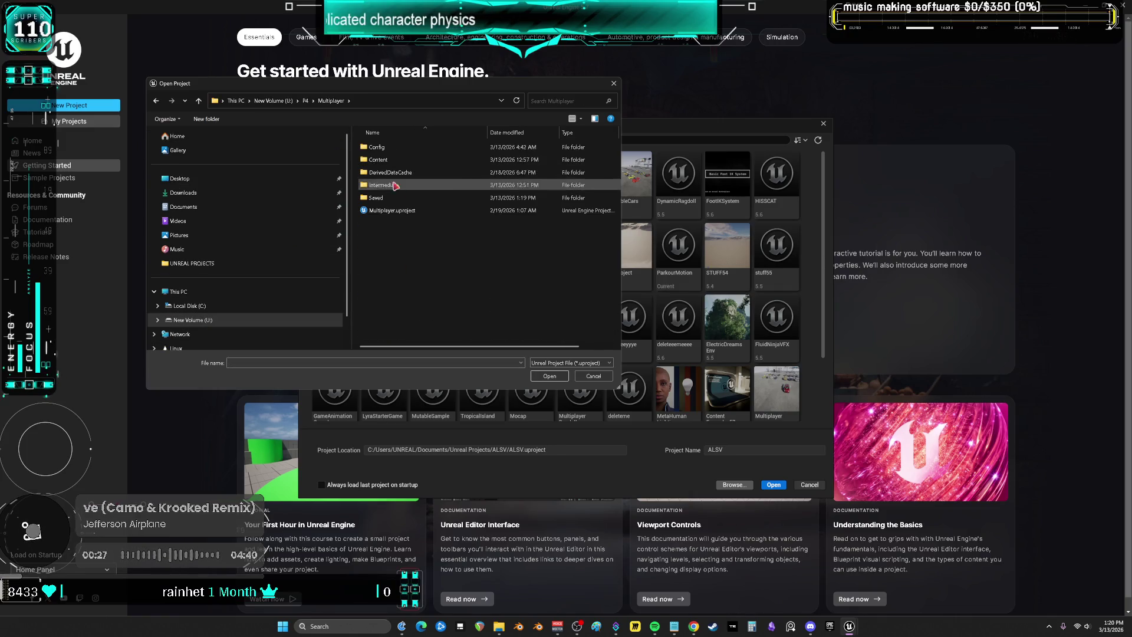
pyautogui.doubleClick(394, 211)
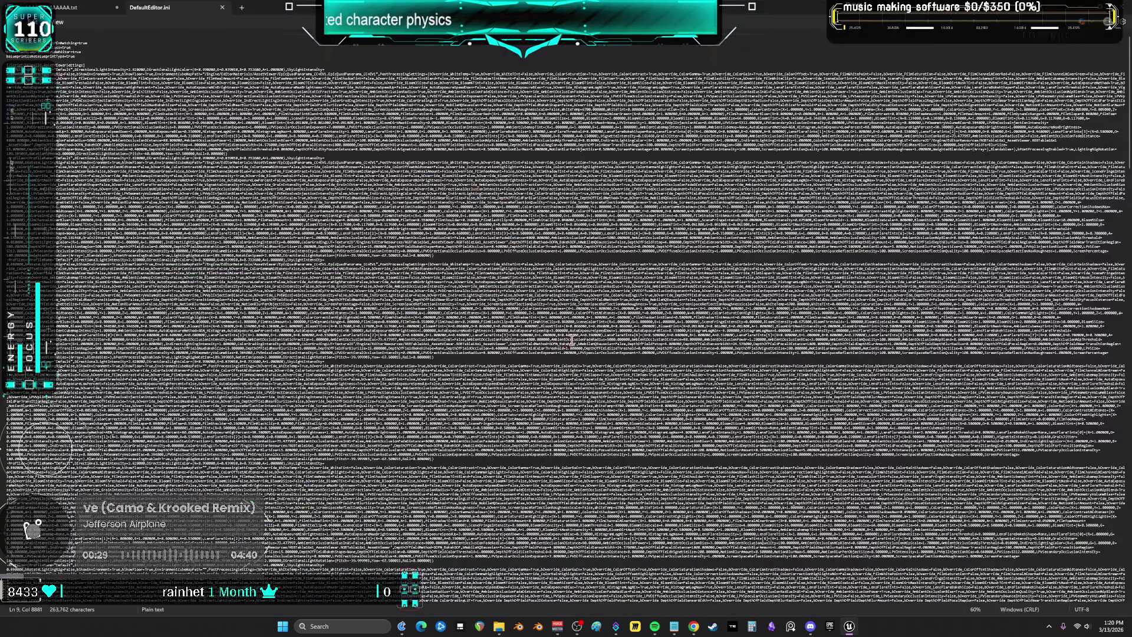
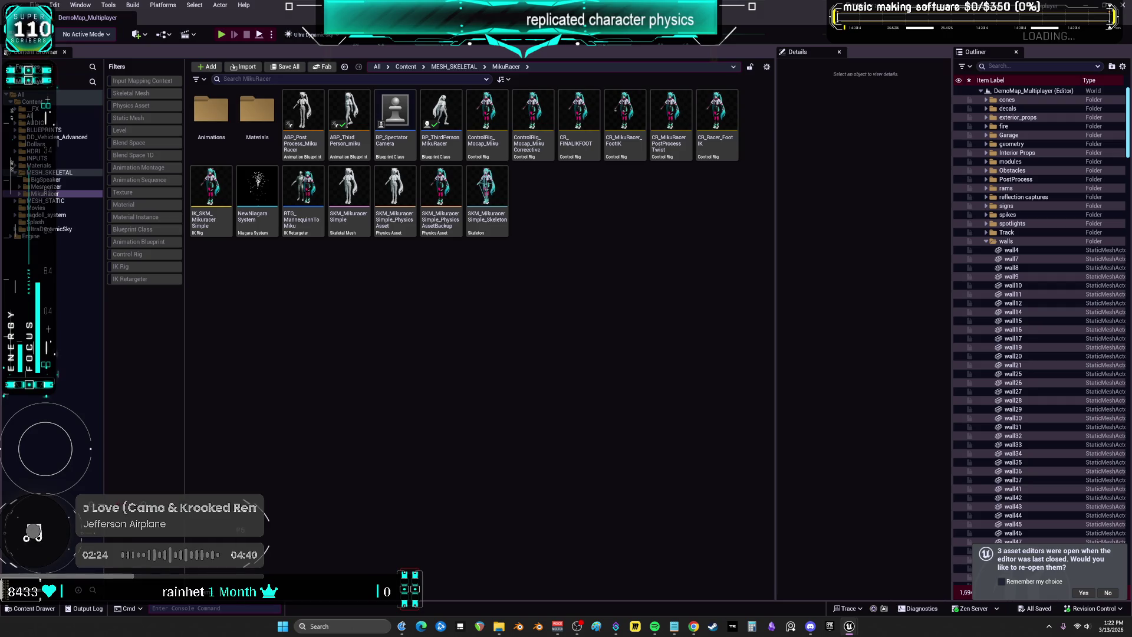
# Close the Multiplayer project's editor and show the ragdoll_system folder in the ragdoll project
pyautogui.moveTo(849, 626)
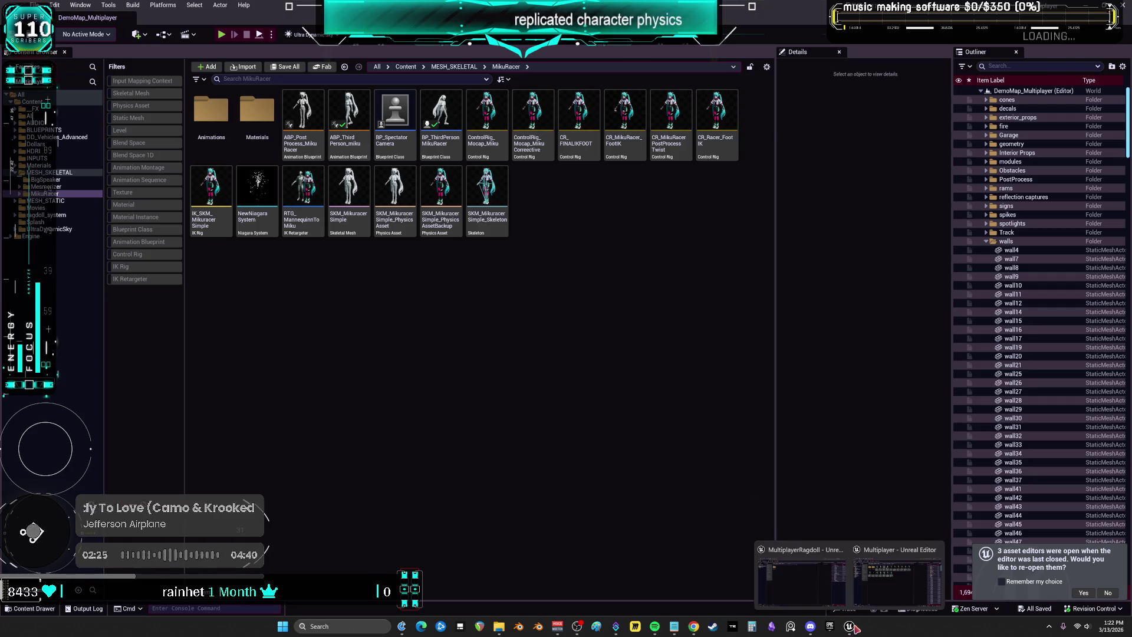
pyautogui.click(820, 584)
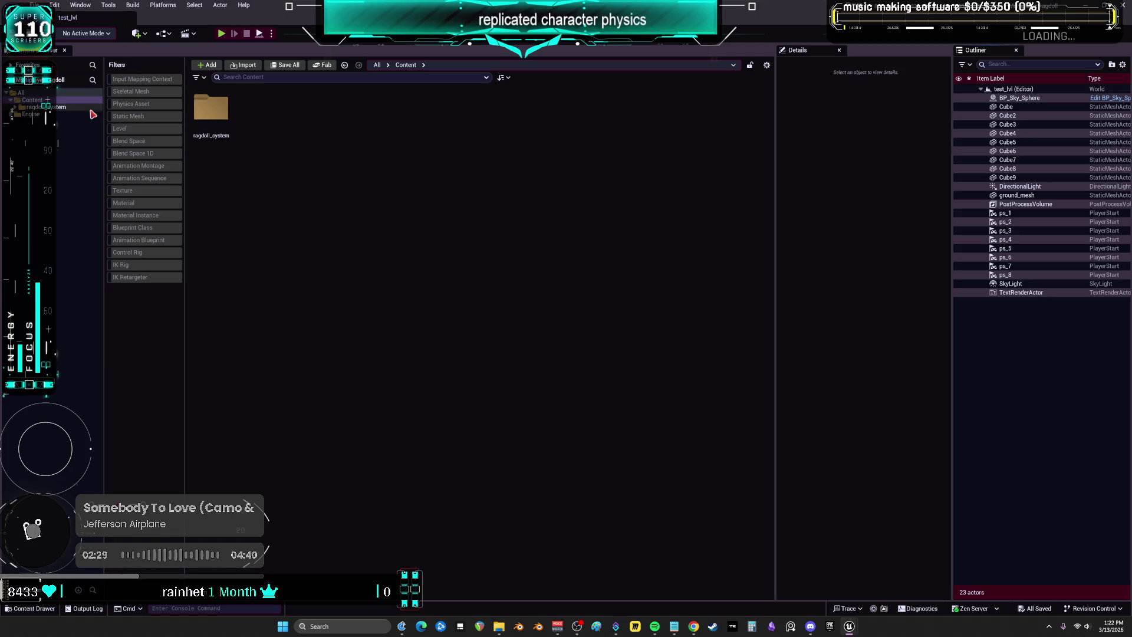
pyautogui.click(91, 110)
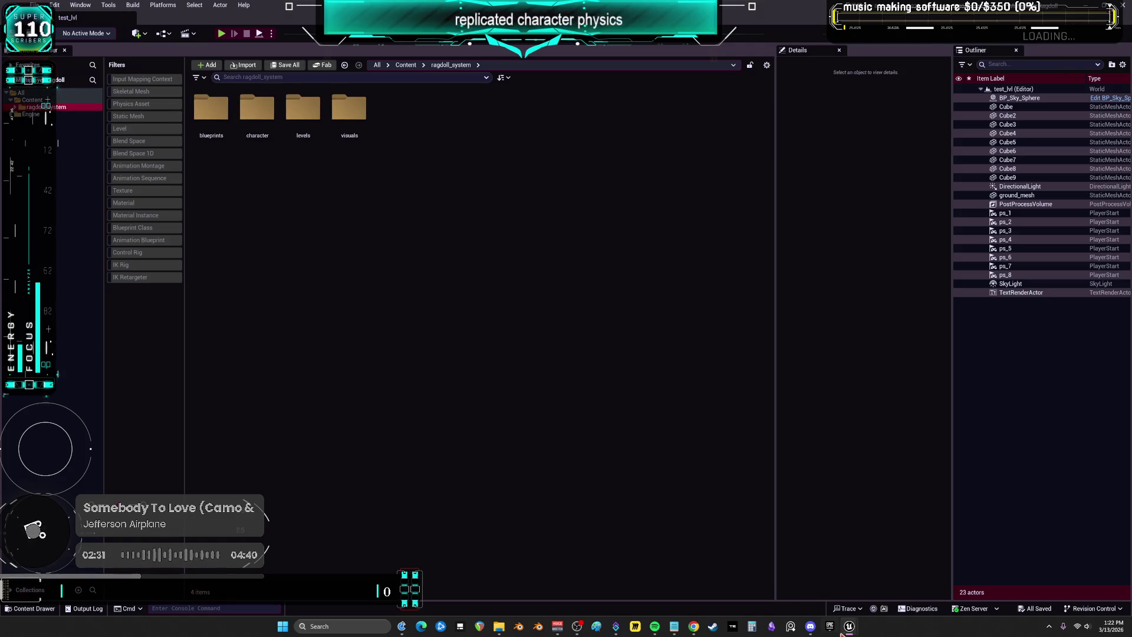
pyautogui.moveTo(848, 628)
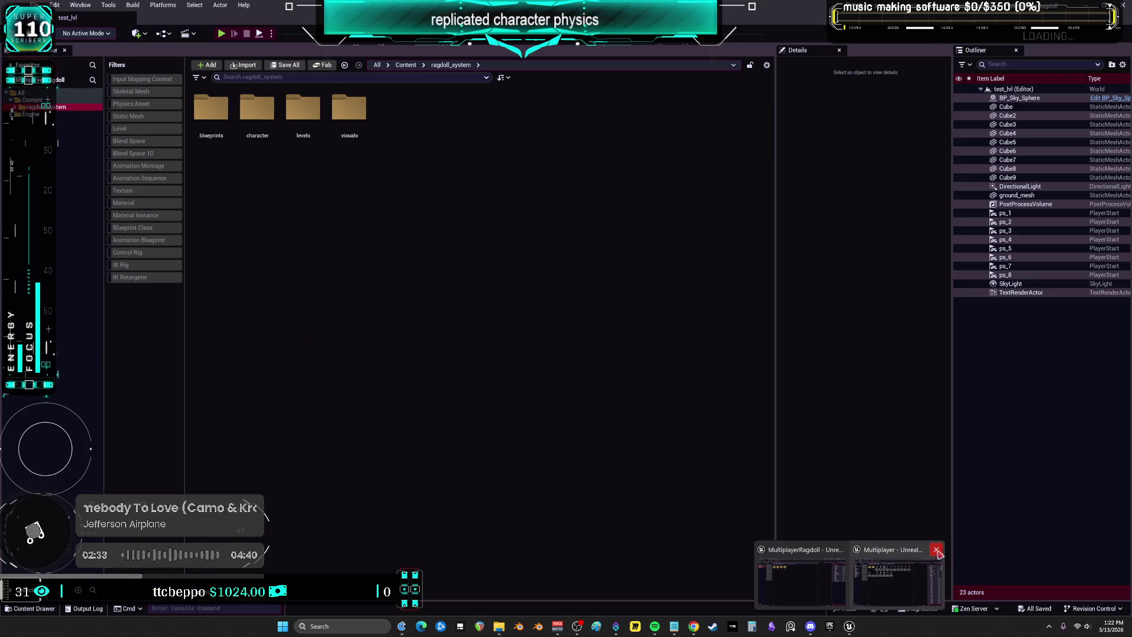
pyautogui.click(937, 550)
# Migrate ragdoll_system into the Multiplayer project's Content folder, then close the ragdoll editor
pyautogui.rightClick(57, 111)
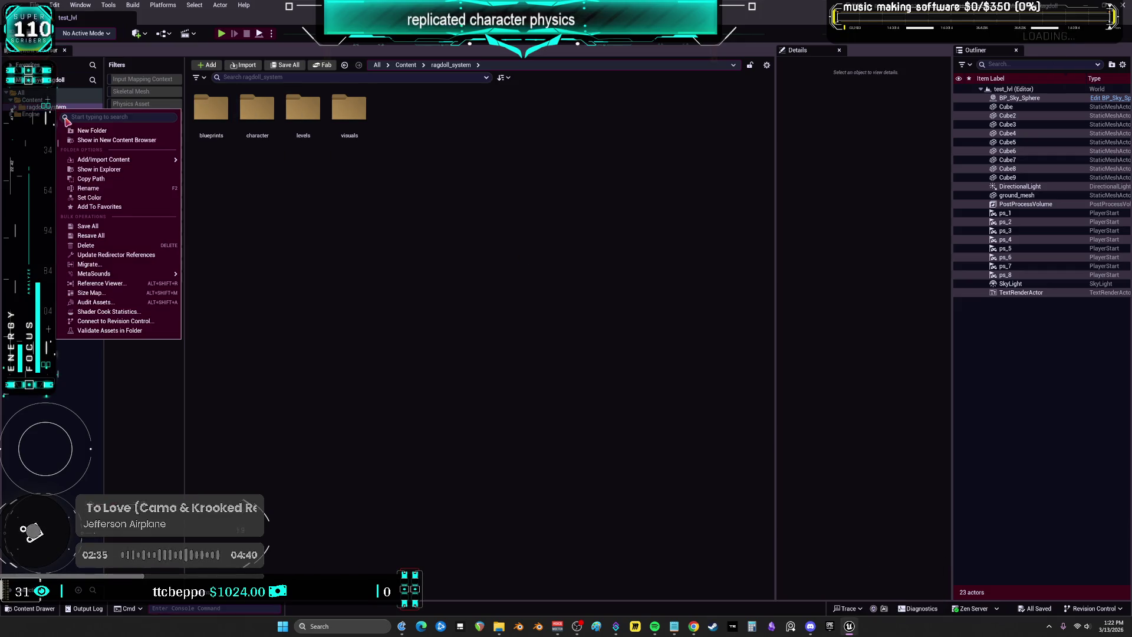
pyautogui.click(89, 264)
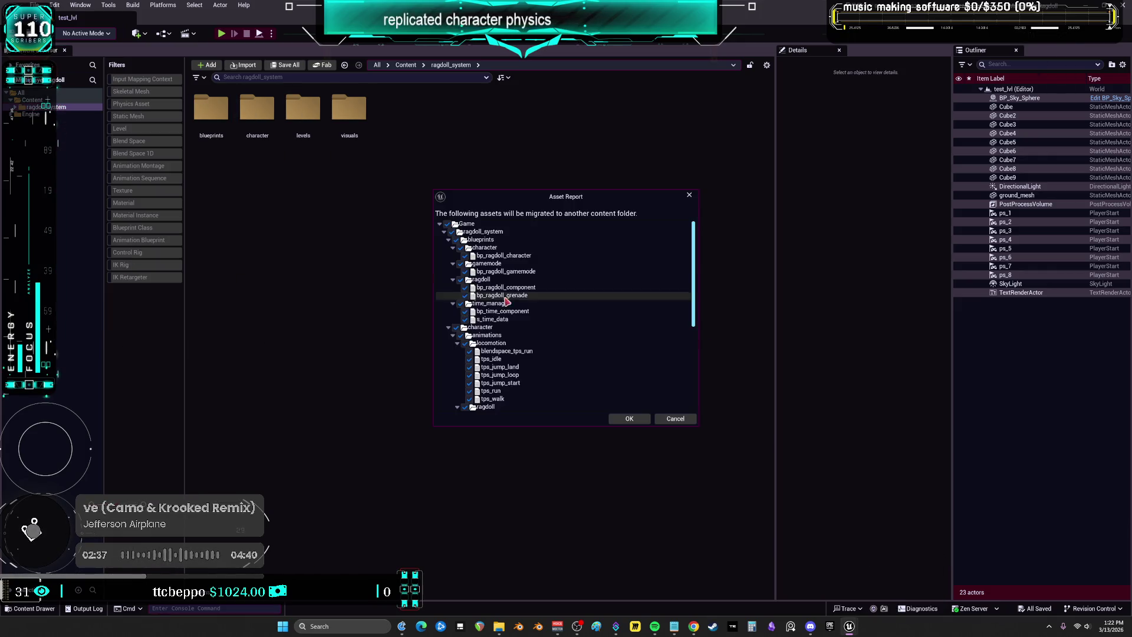
pyautogui.click(629, 418)
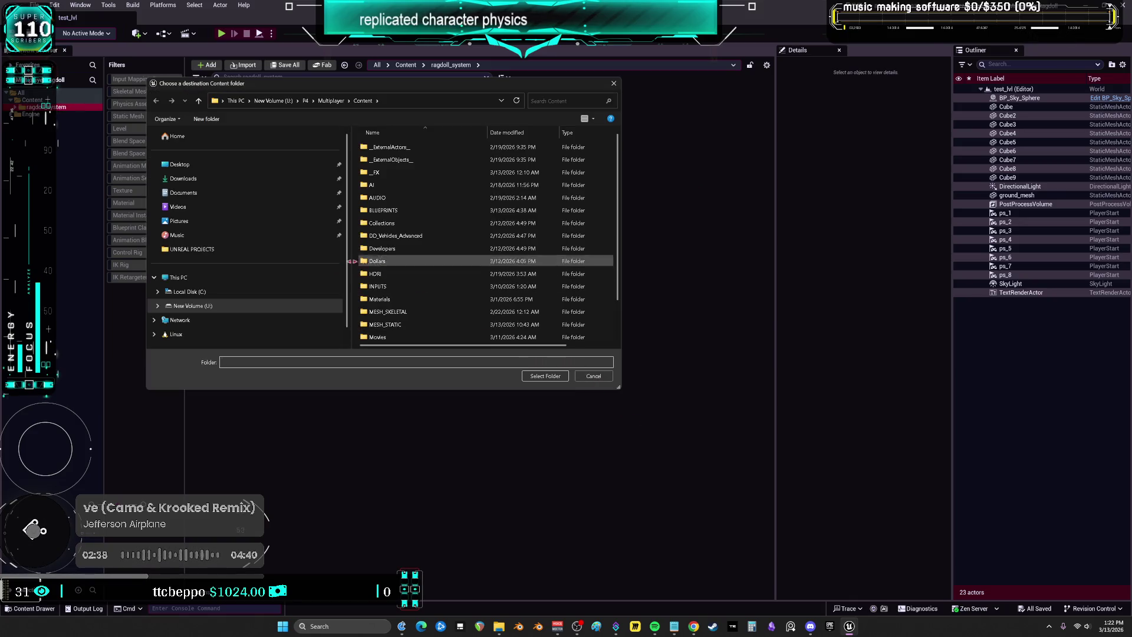
pyautogui.click(543, 377)
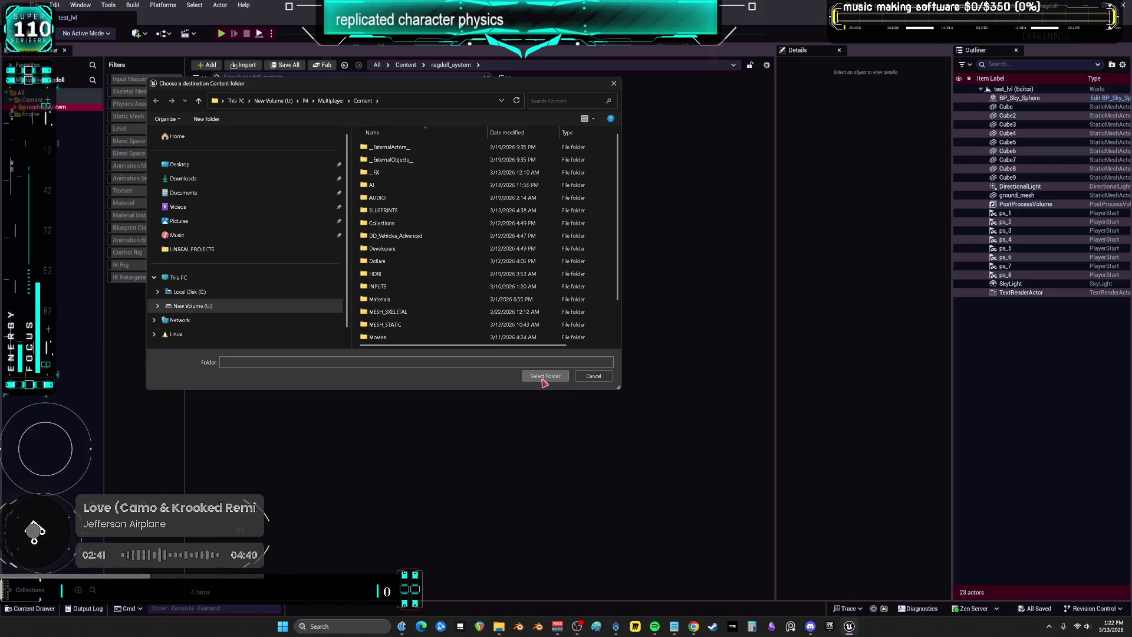
pyautogui.click(586, 329)
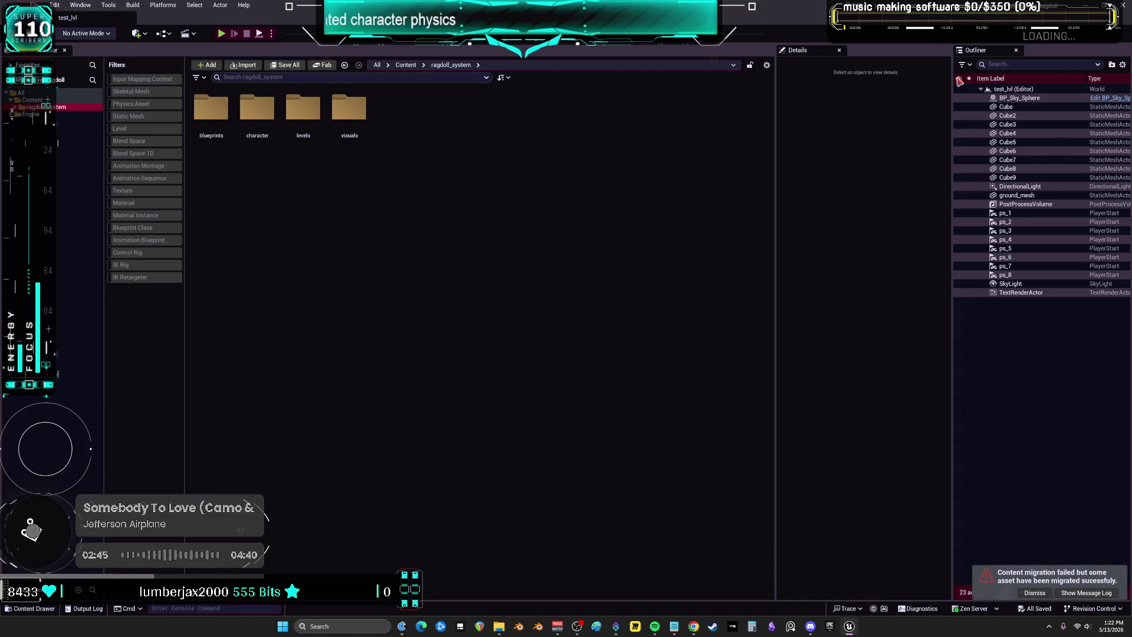
pyautogui.click(1122, 7)
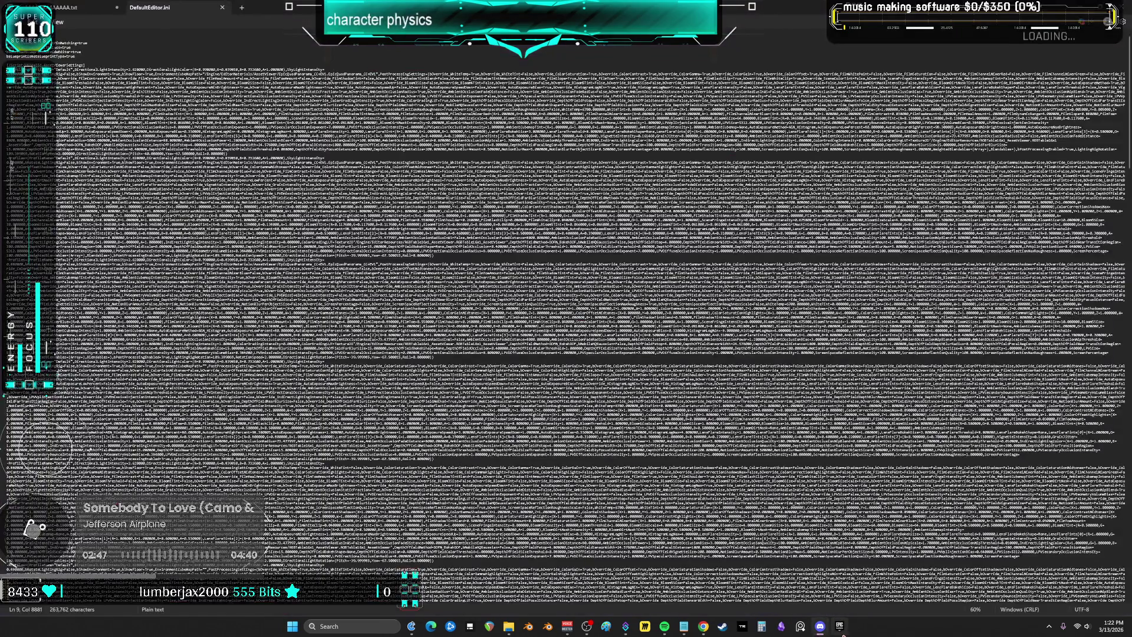
# Launch Unreal Engine 5.7.4 from the Epic Games Launcher and browse for a project file
pyautogui.click(840, 626)
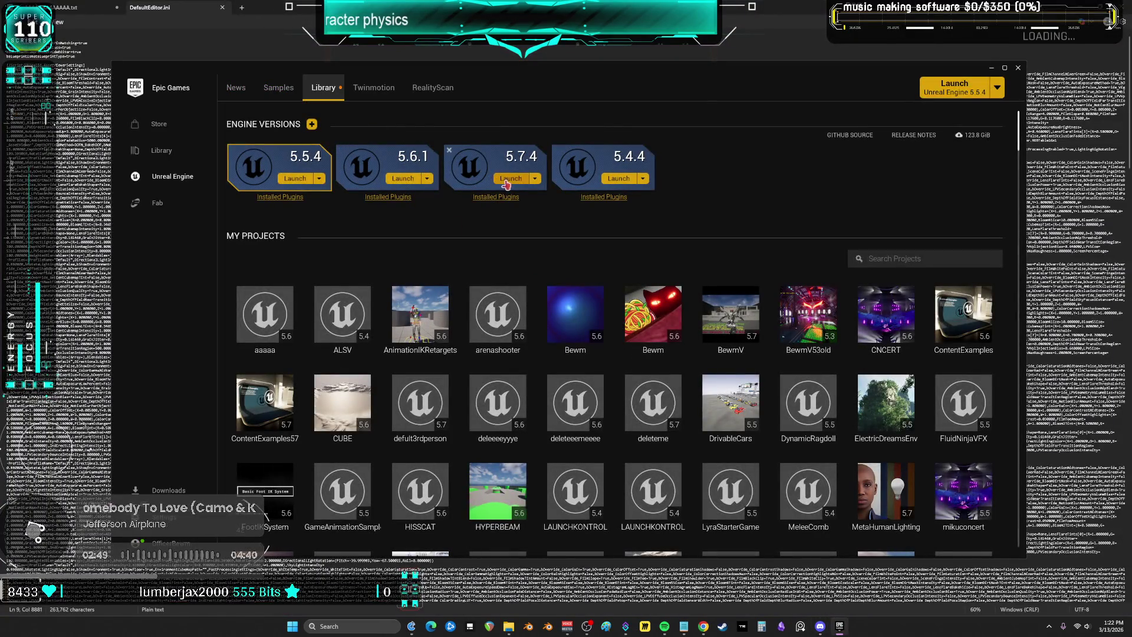
pyautogui.click(498, 178)
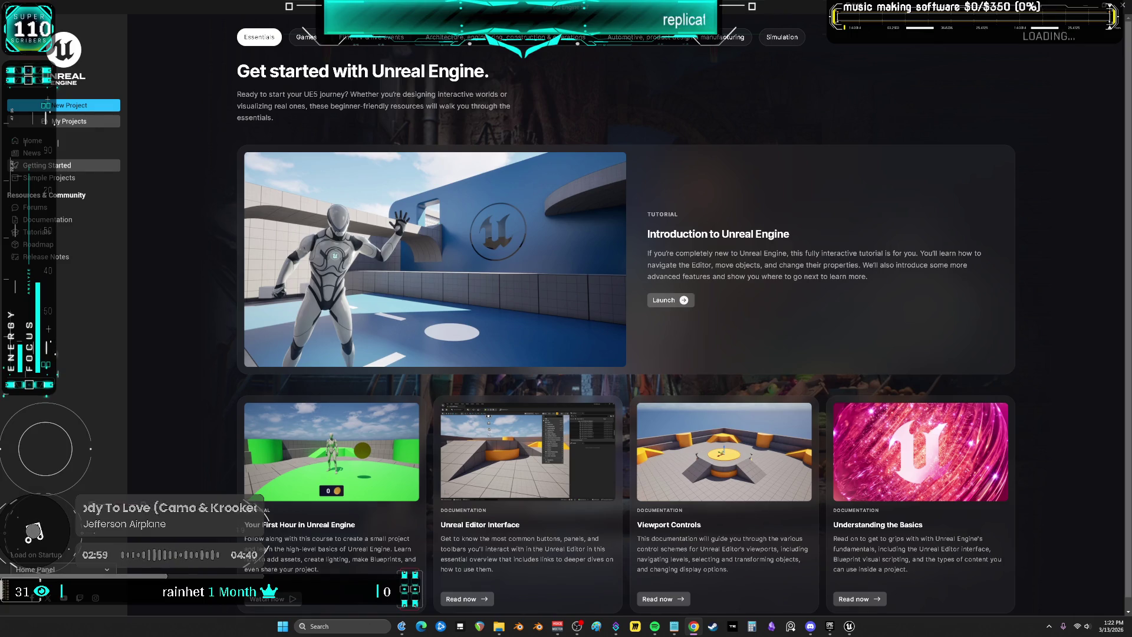
pyautogui.click(69, 120)
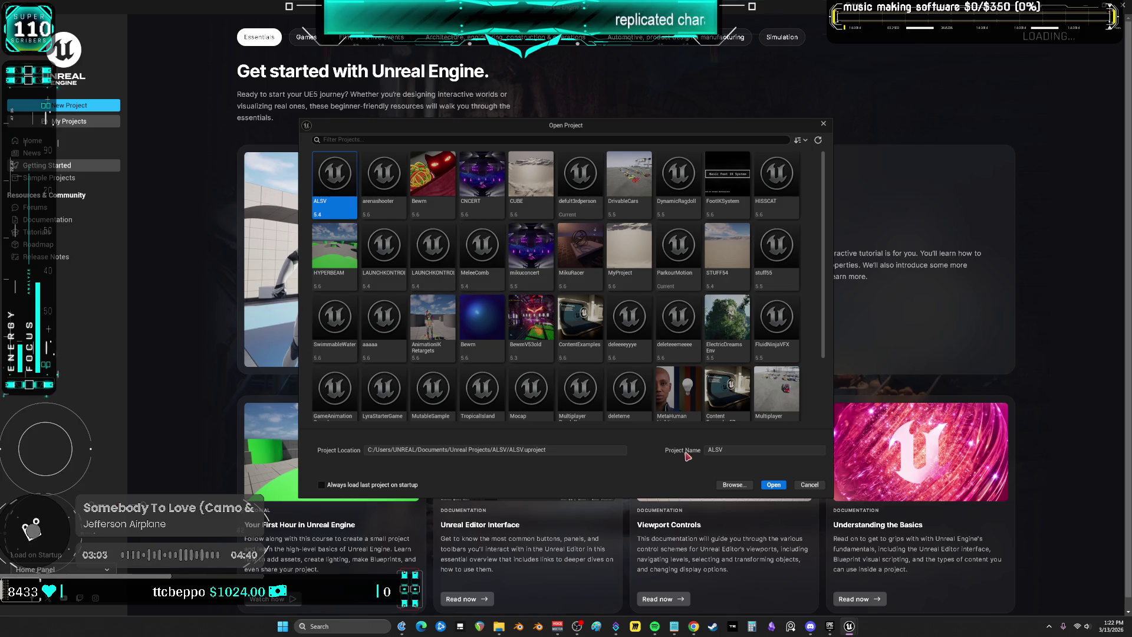
pyautogui.click(733, 484)
# Open the Multiplayer .uproject from U:\P4\Multiplayer
pyautogui.click(425, 212)
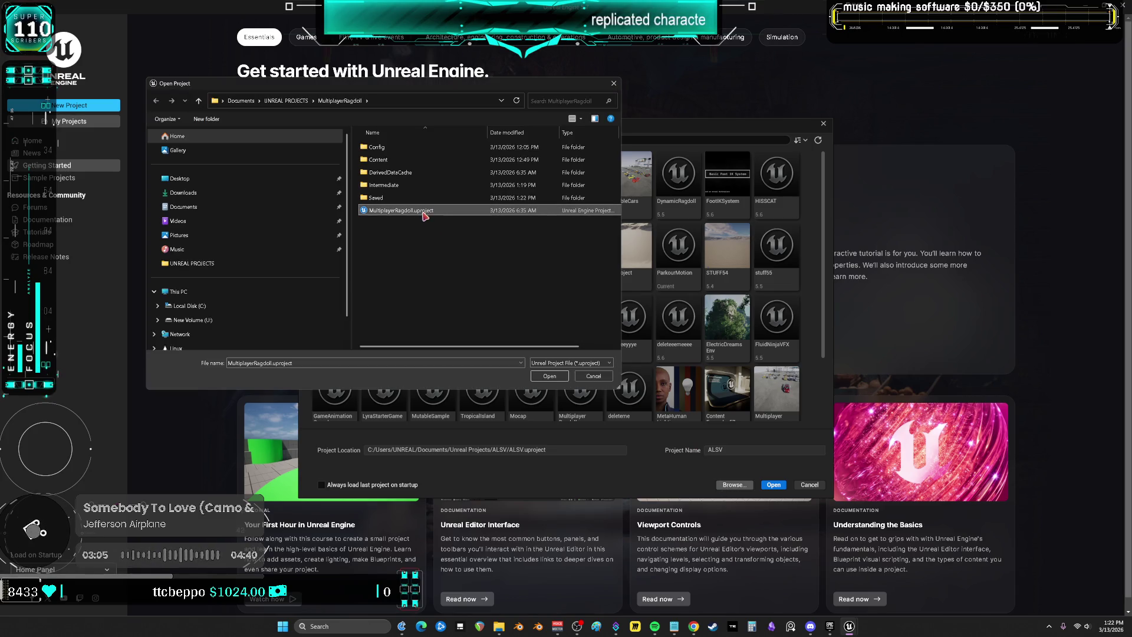
pyautogui.click(234, 321)
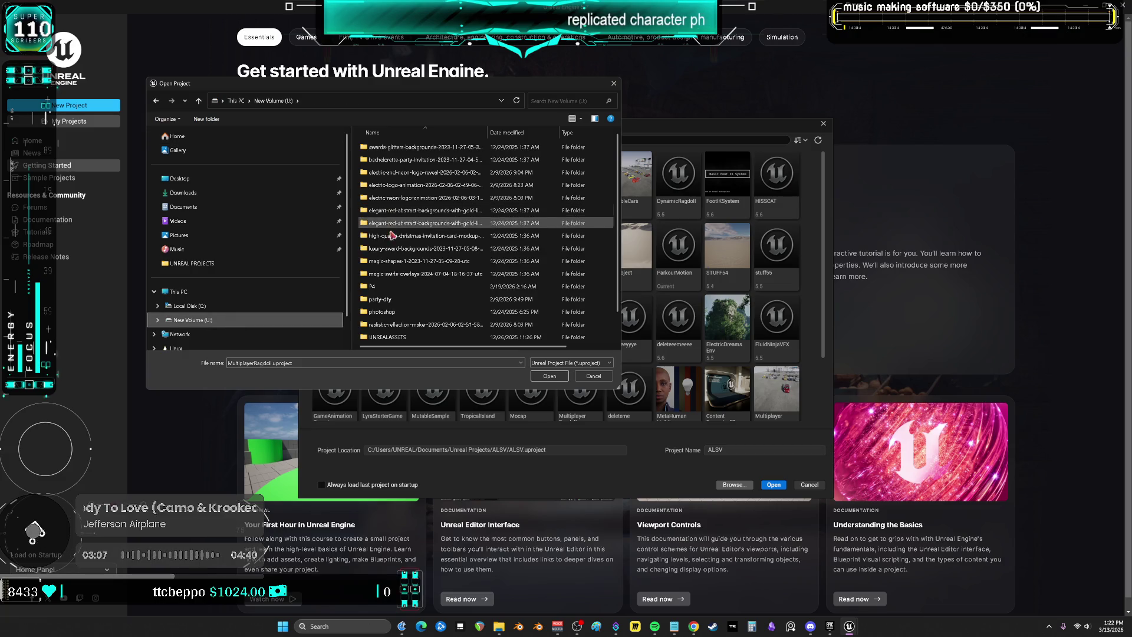
pyautogui.doubleClick(391, 290)
pyautogui.doubleClick(382, 160)
pyautogui.click(389, 211)
pyautogui.click(550, 375)
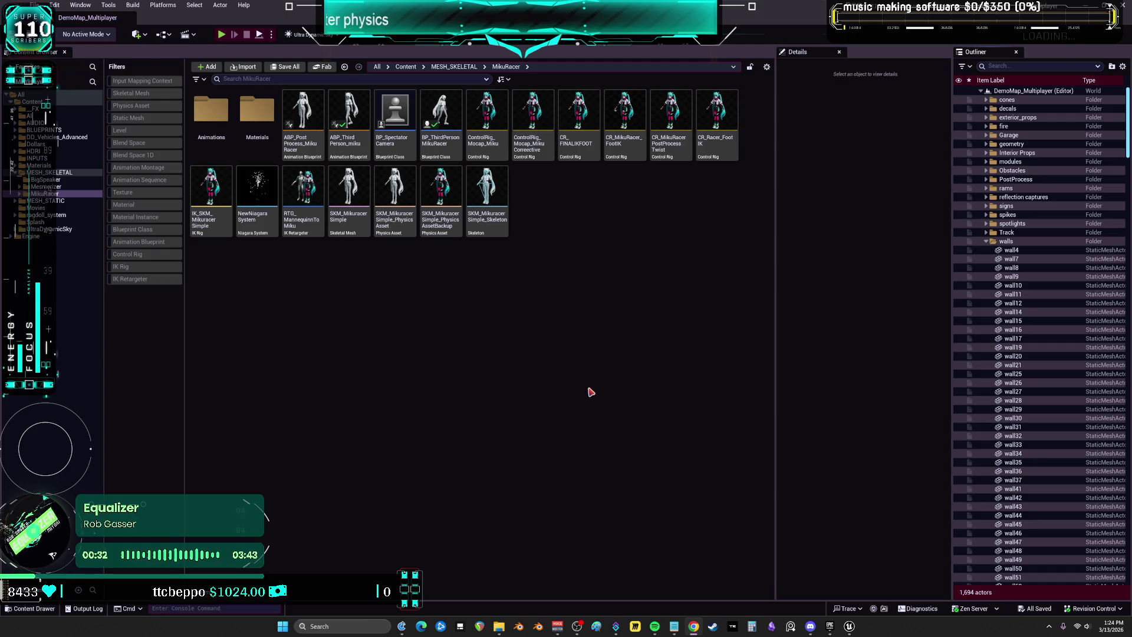
# Go to the migrated ragdoll_system levels folder and select the test_lvl level
pyautogui.click(232, 196)
pyautogui.click(56, 214)
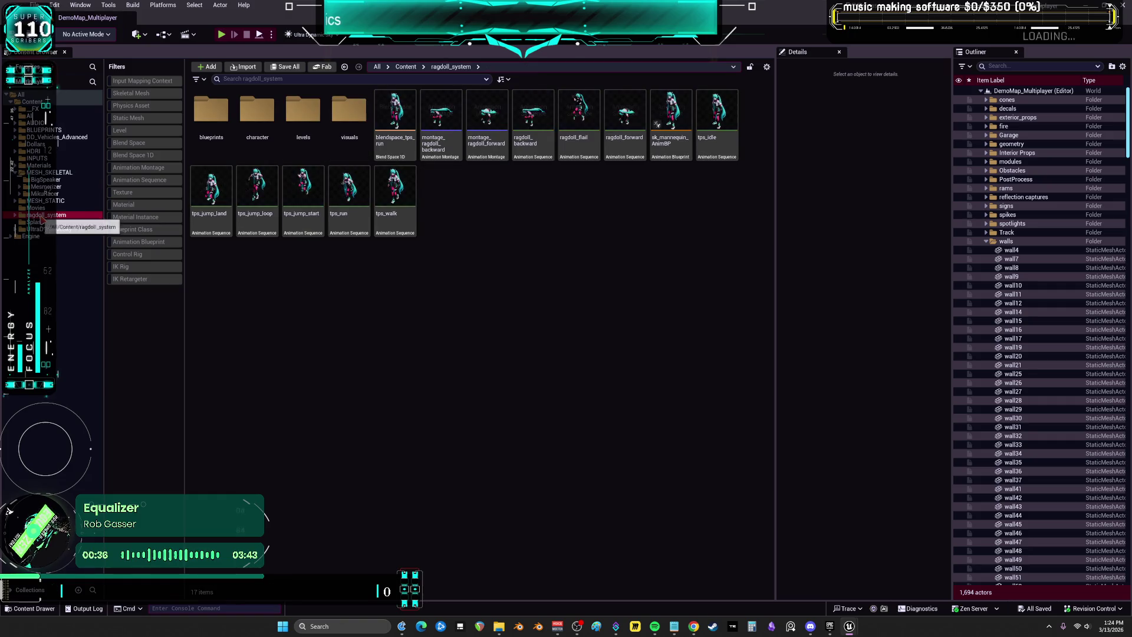
pyautogui.click(198, 219)
pyautogui.click(194, 146)
pyautogui.click(291, 139)
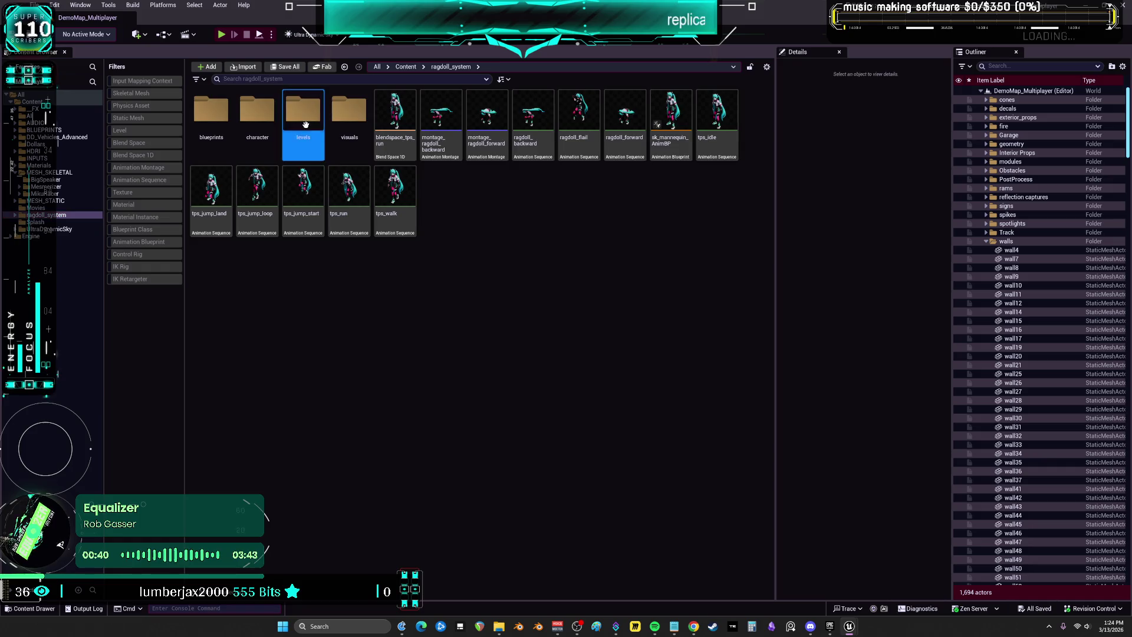
pyautogui.doubleClick(291, 139)
pyautogui.click(219, 136)
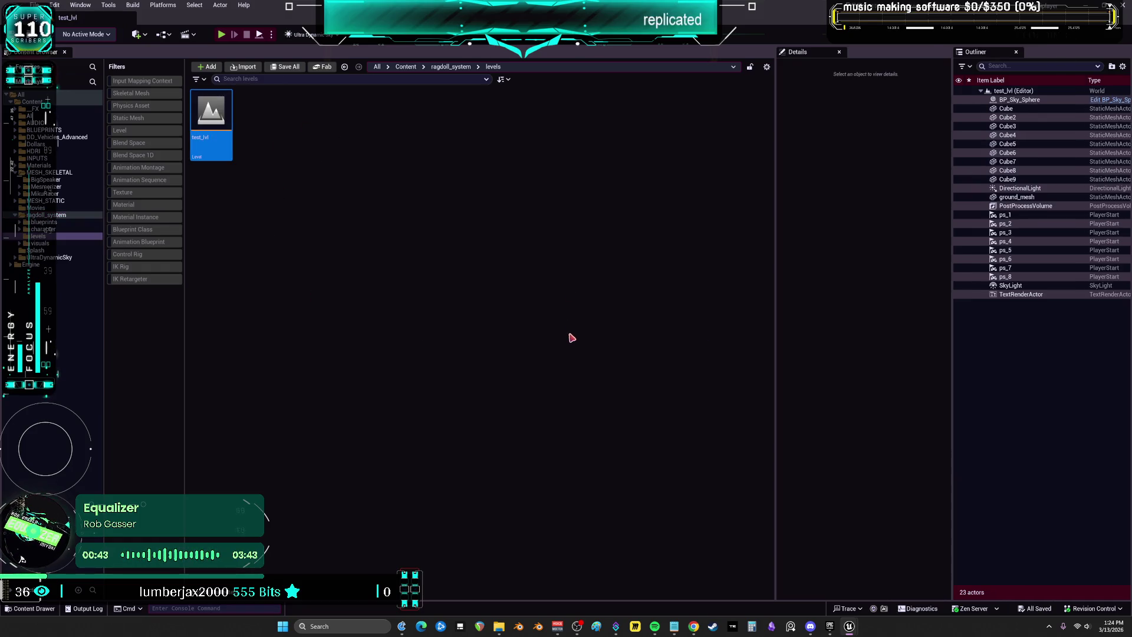
# Open a separate level viewport and set the play-in-editor player count to 4
pyautogui.click(81, 5)
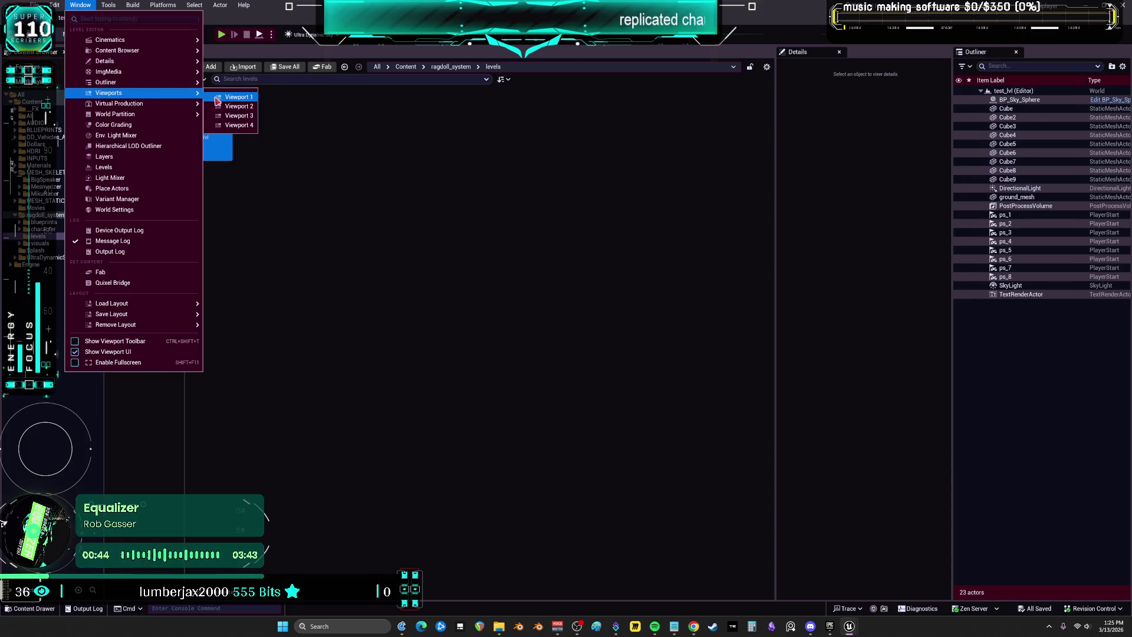
pyautogui.click(227, 99)
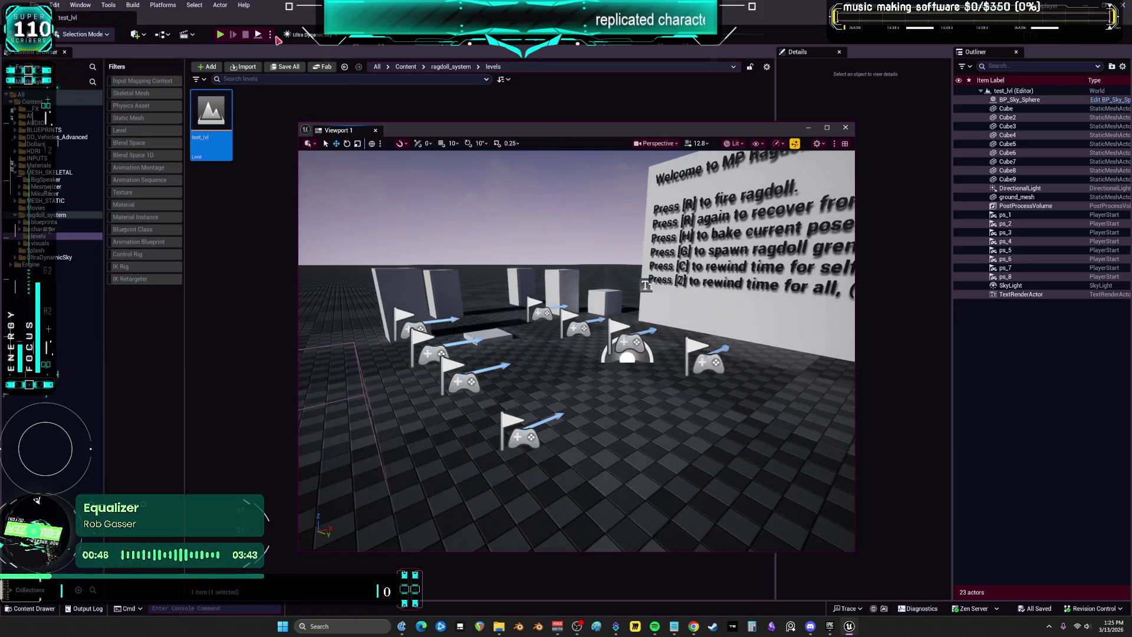
pyautogui.click(271, 34)
pyautogui.click(357, 204)
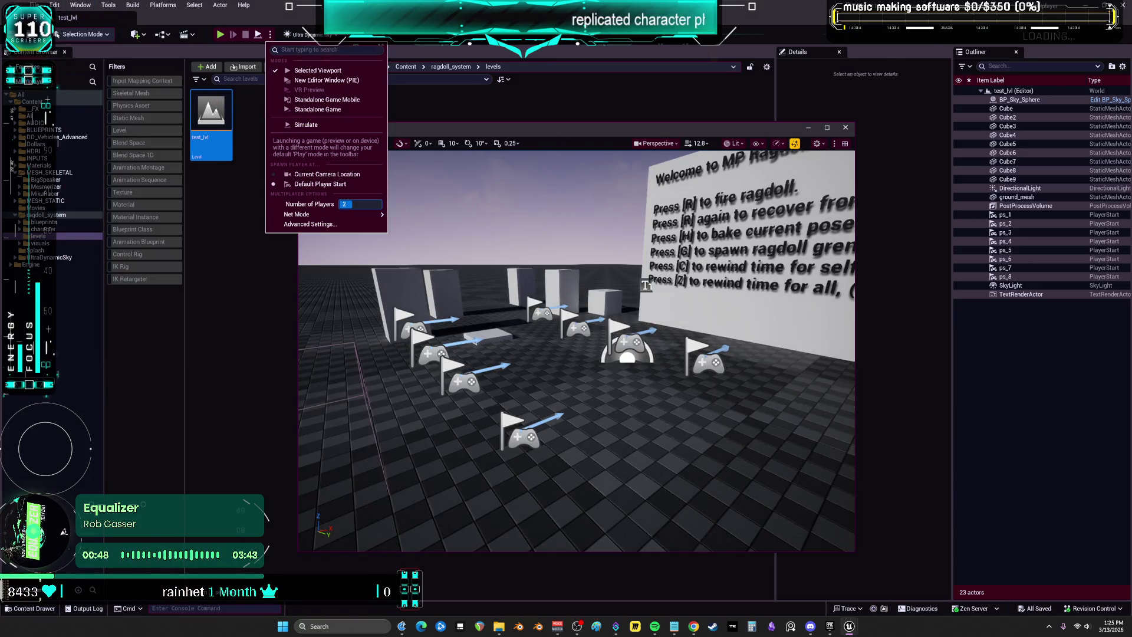
pyautogui.write('4')
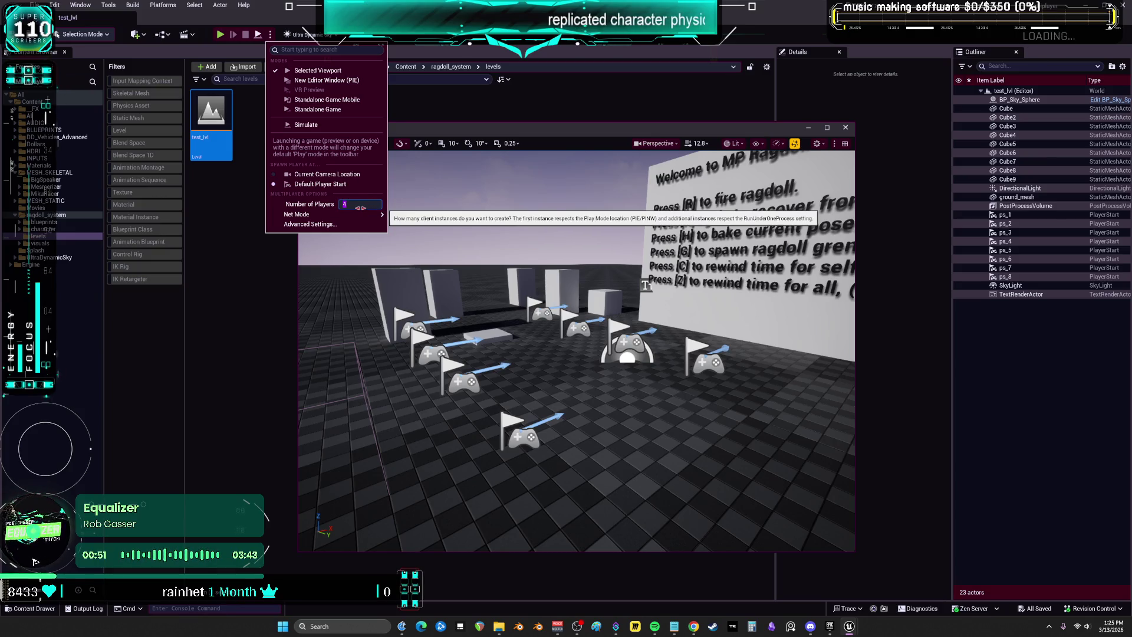
pyautogui.press('Return')
pyautogui.press('Escape')
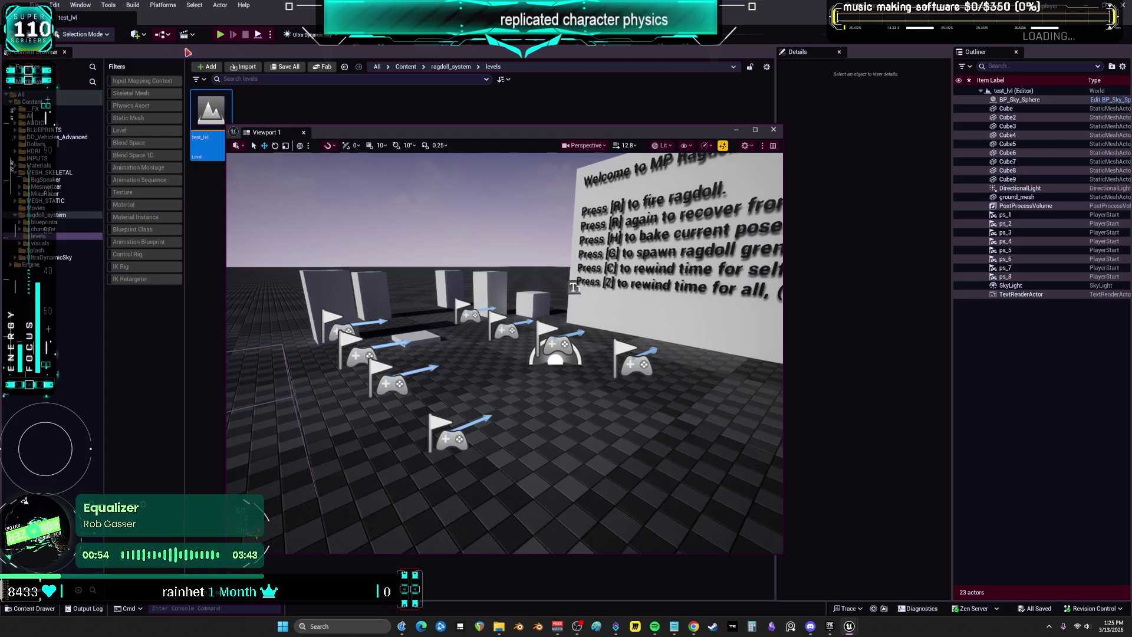
# Run the 4-player test session, then stop it and return to editing
pyautogui.click(163, 35)
pyautogui.click(297, 104)
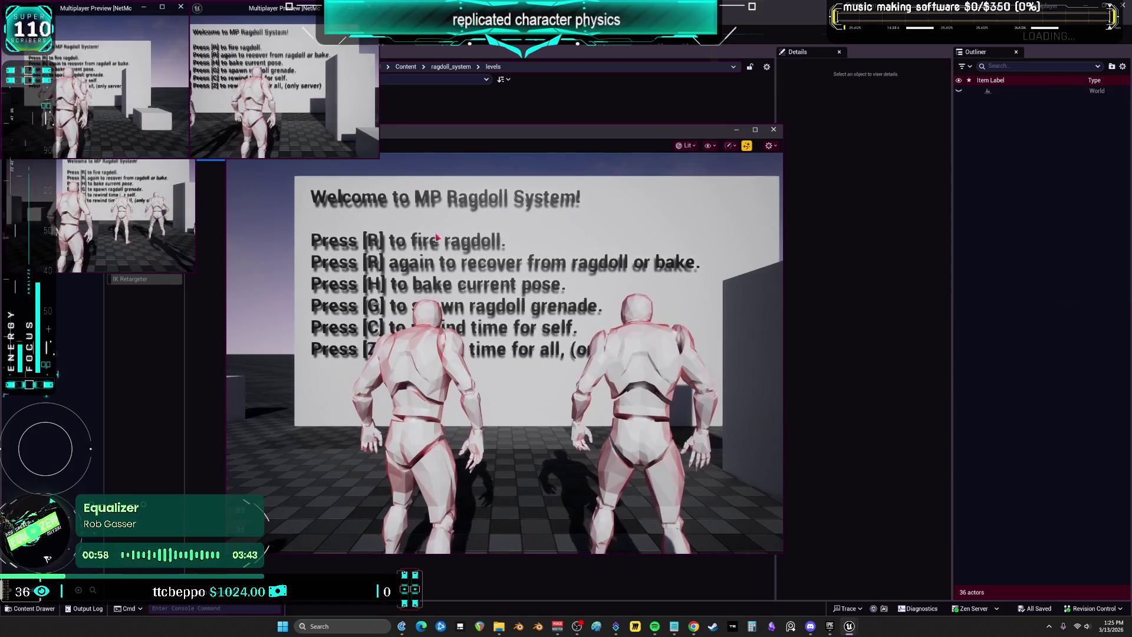
pyautogui.click(437, 237)
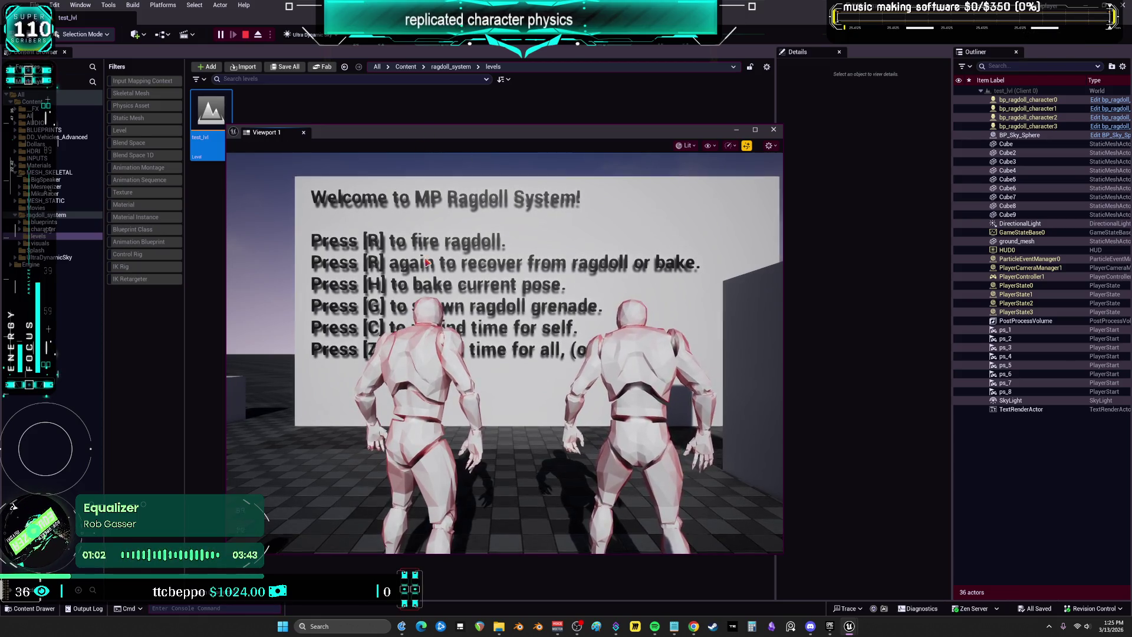
pyautogui.moveTo(850, 626)
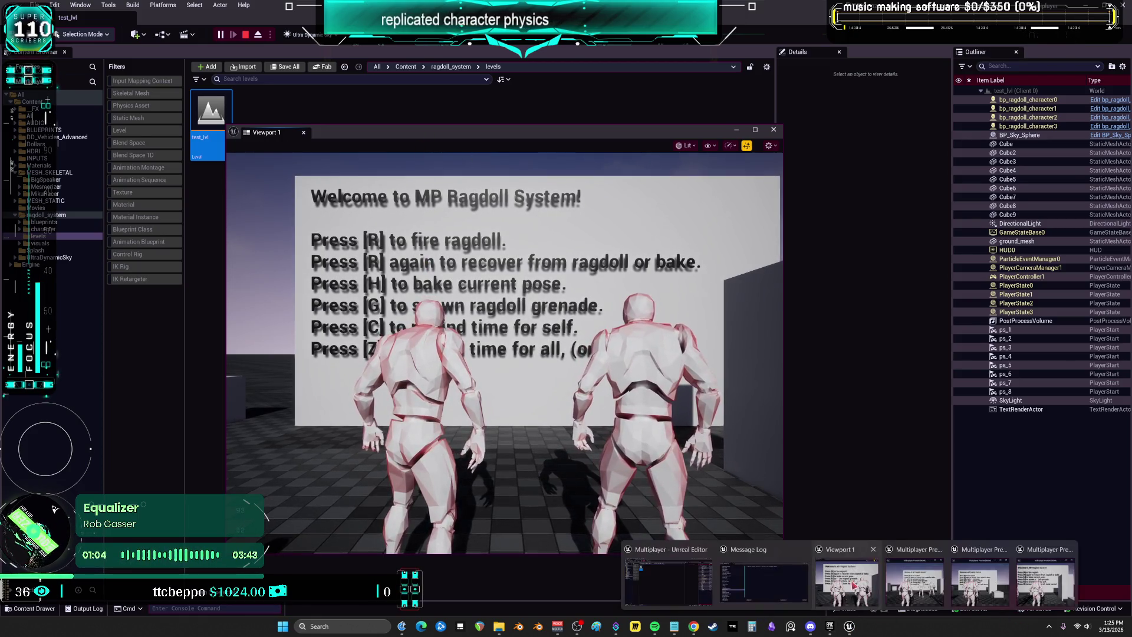
pyautogui.click(914, 581)
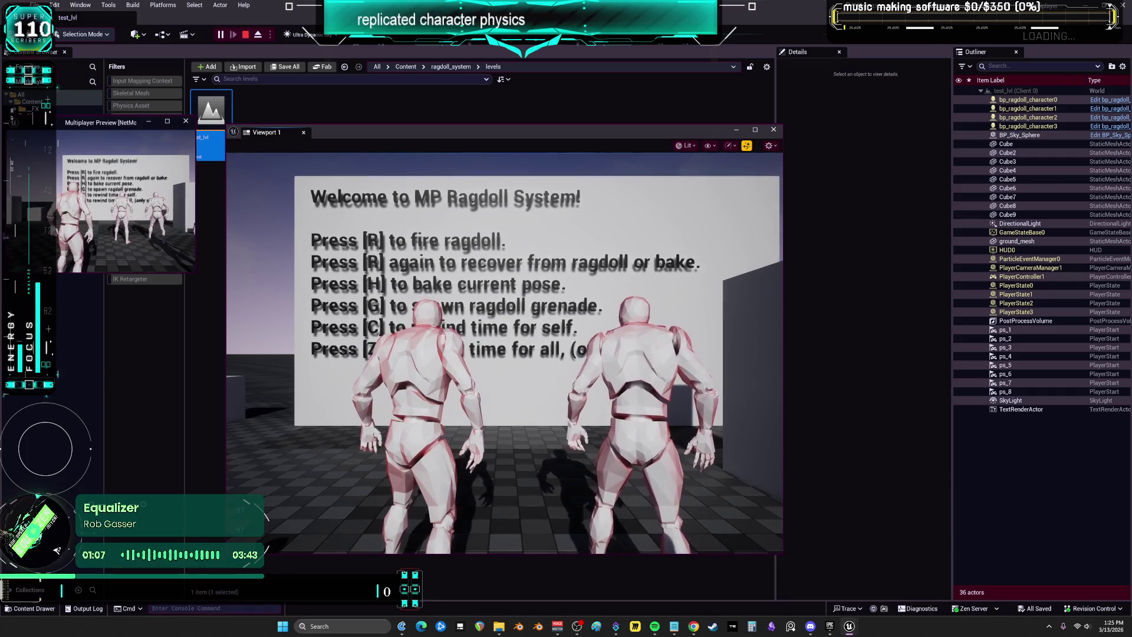
pyautogui.press('Escape')
pyautogui.click(774, 129)
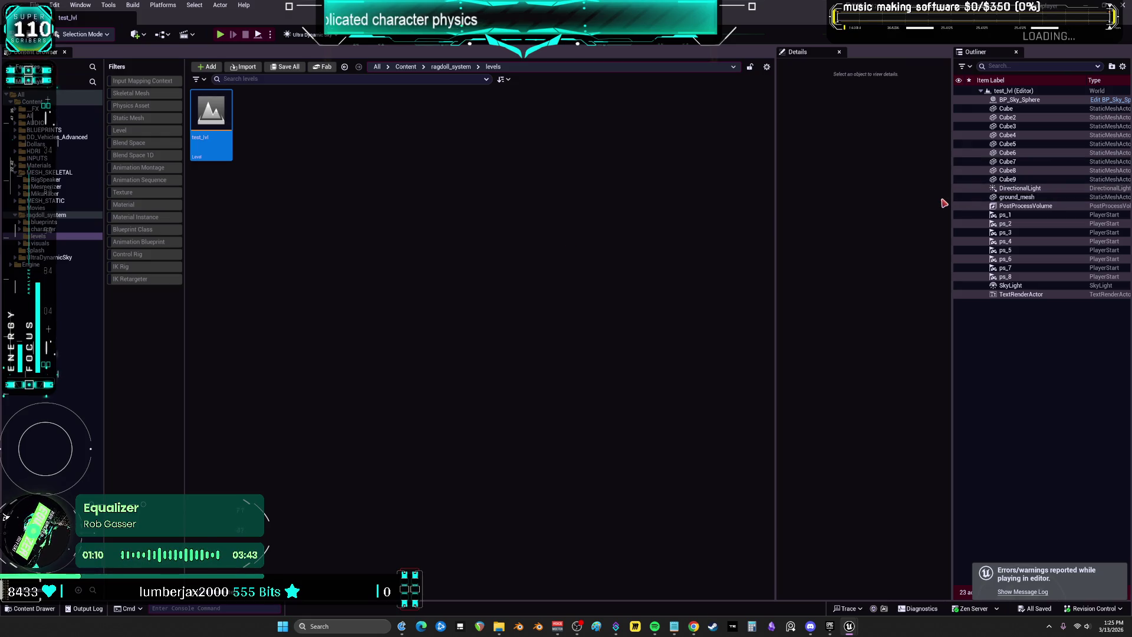
# Open bp_ragdoll_character from ragdoll_system/blueprints/character and shrink its editor window
pyautogui.moveTo(43, 237); pyautogui.dragTo(42, 258)
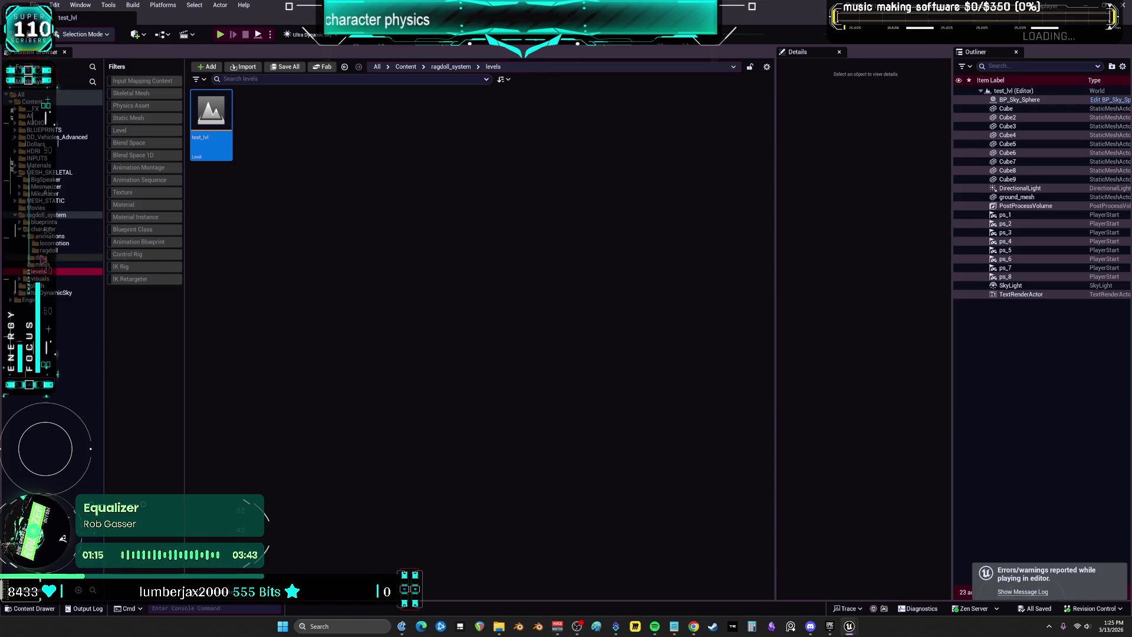
pyautogui.click(42, 264)
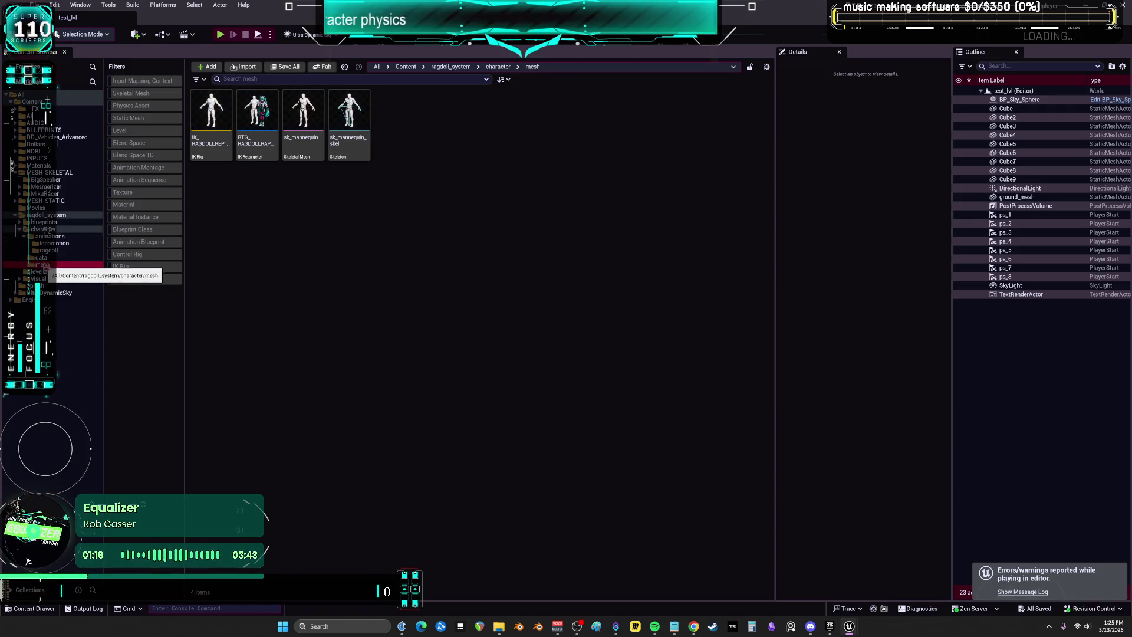
pyautogui.click(44, 222)
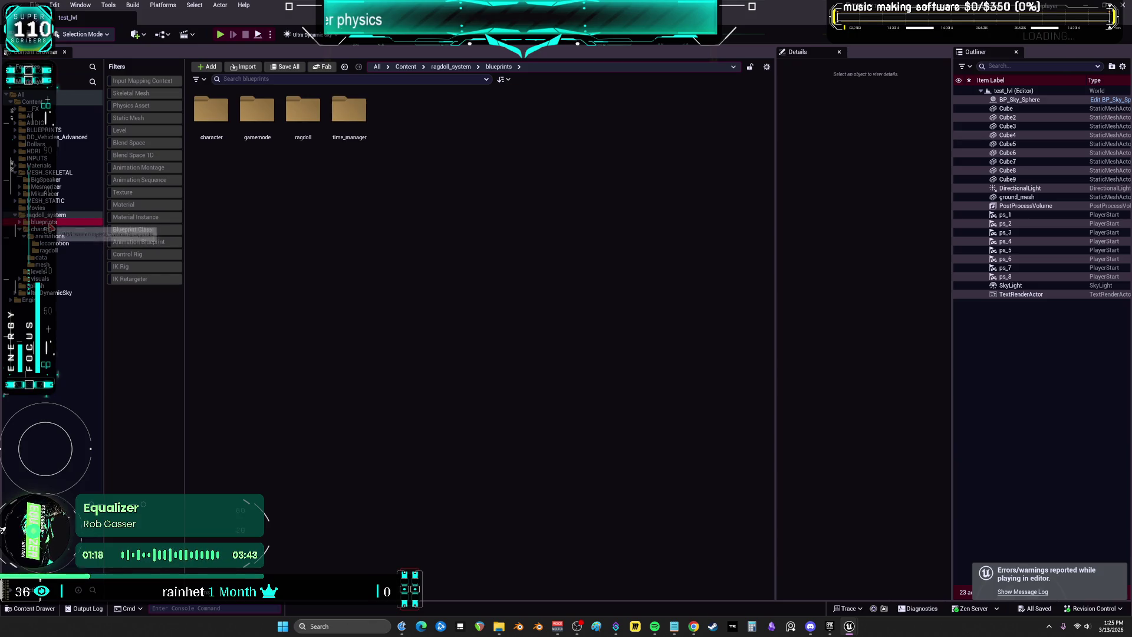
pyautogui.doubleClick(210, 116)
pyautogui.doubleClick(222, 158)
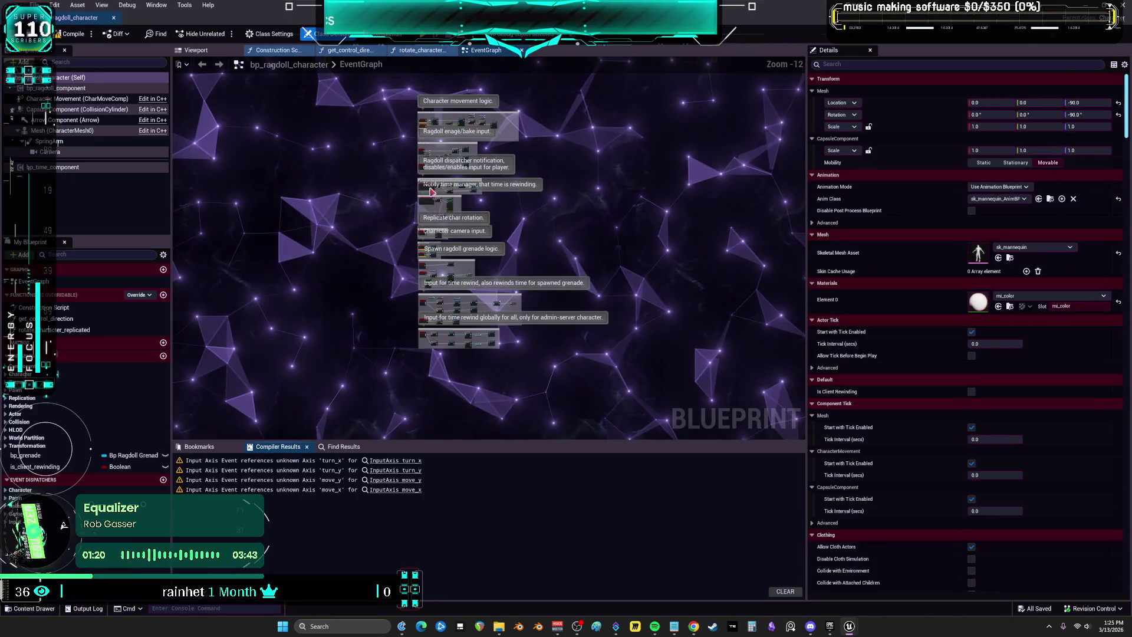
pyautogui.scroll(5, 432, 192)
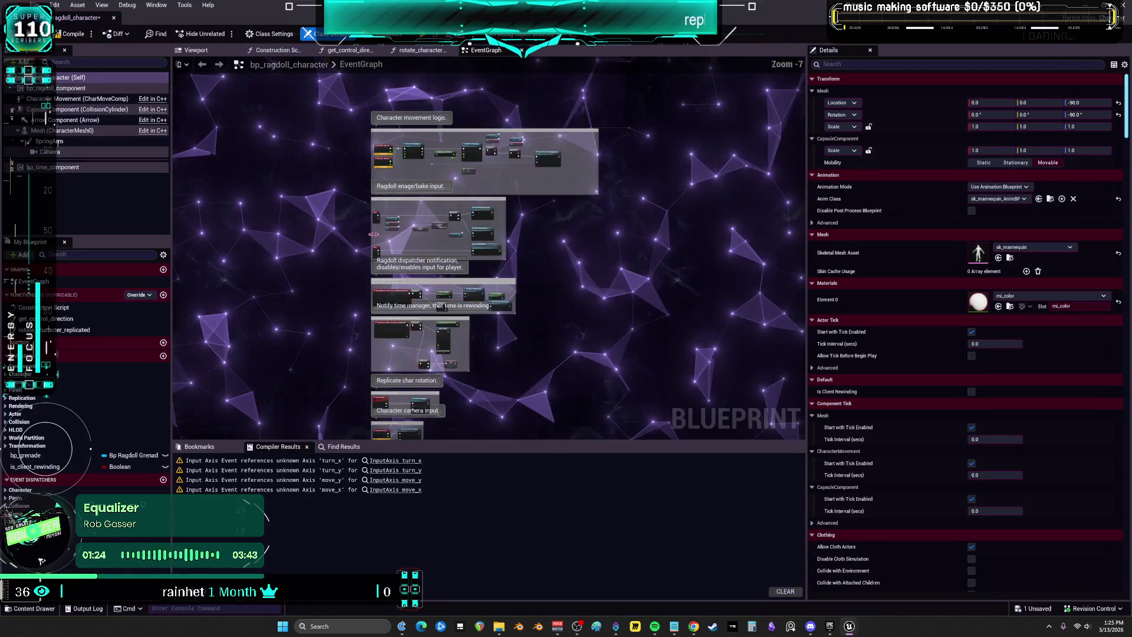
pyautogui.scroll(5, 374, 234)
pyautogui.press('super+Down')
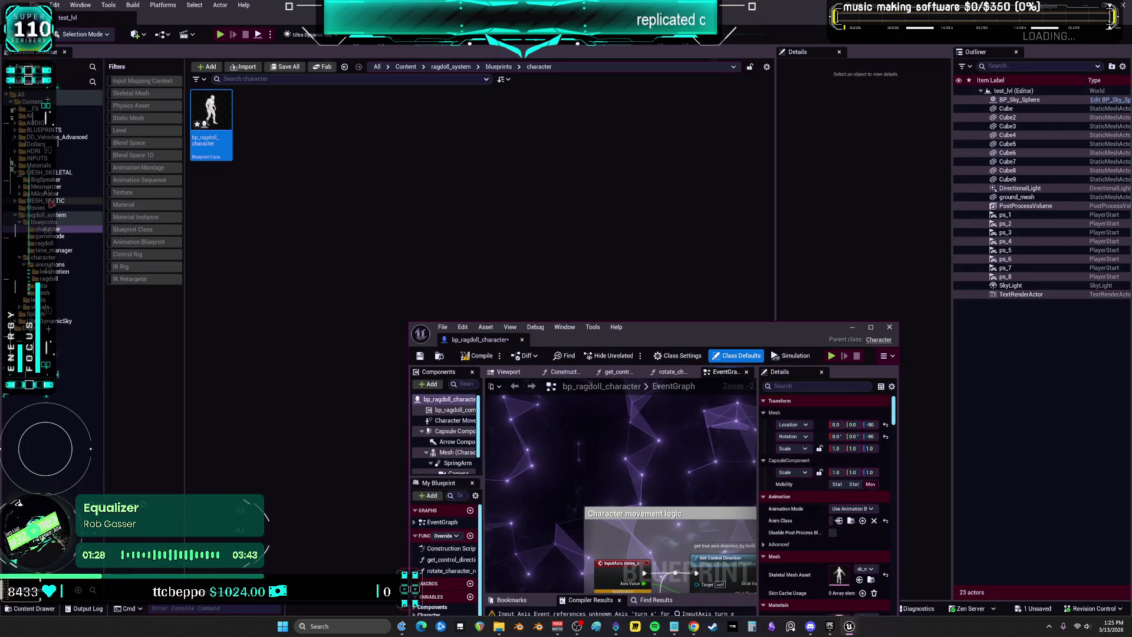
# Open BP_ThirdPersonMikuRacer from the MikuRacer skeletal mesh folder
pyautogui.click(44, 193)
pyautogui.click(441, 121)
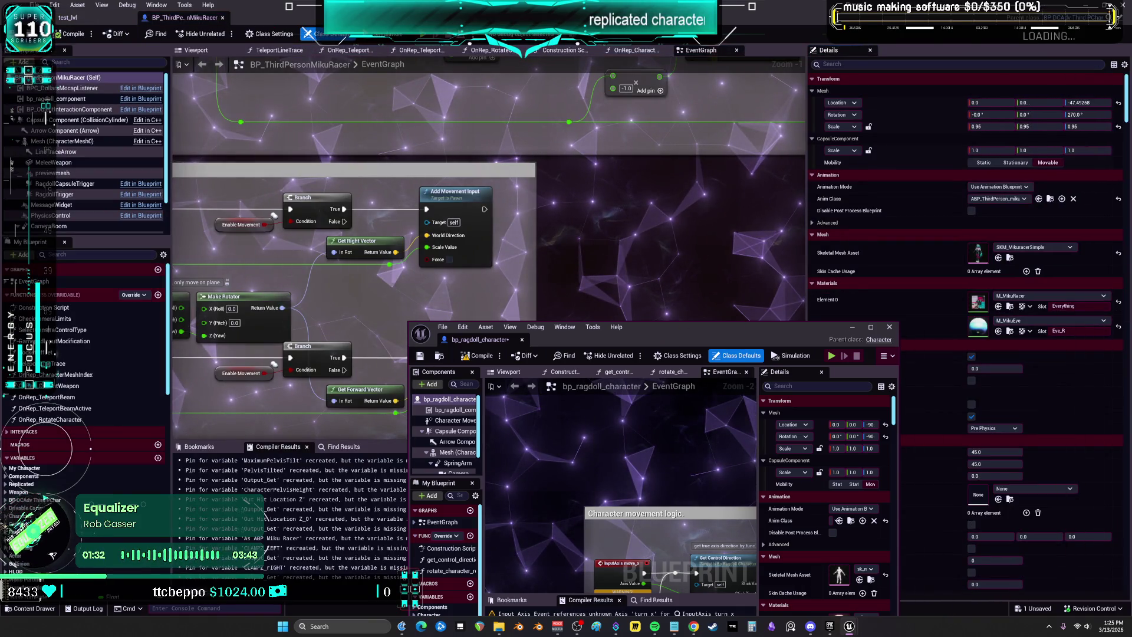
pyautogui.click(672, 236)
pyautogui.scroll(-5, 470, 196)
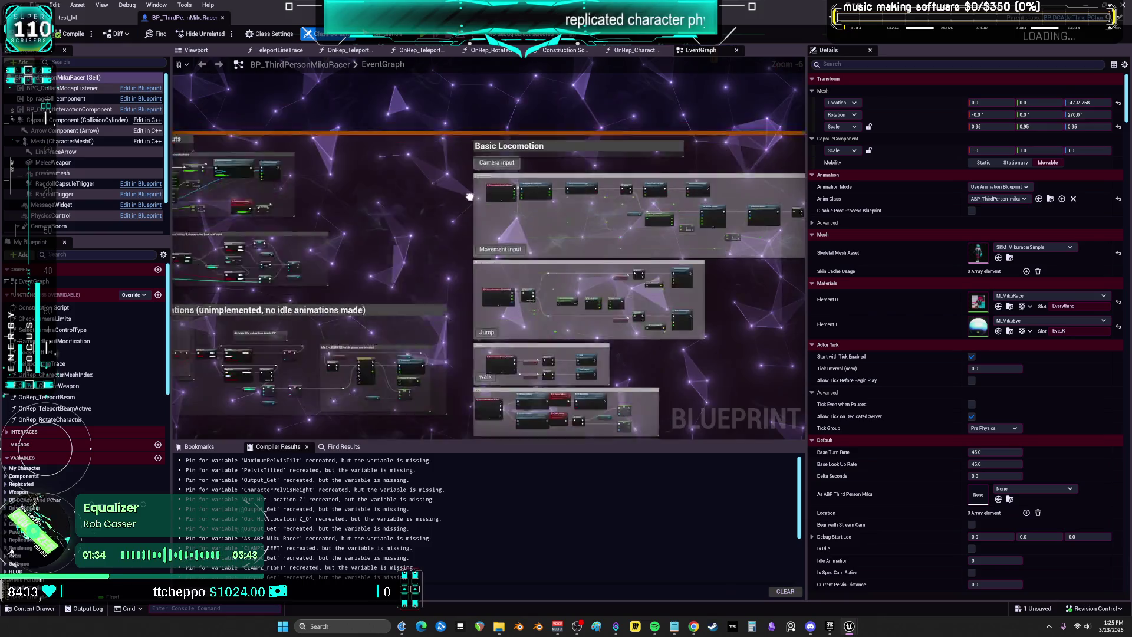
# Check MikuRacer's Custom Movement Inputs, then show BP_DCAdv_ThirdPChar's EventGraph
pyautogui.moveTo(470, 197); pyautogui.dragTo(578, 209)
pyautogui.scroll(-4, 304, 273)
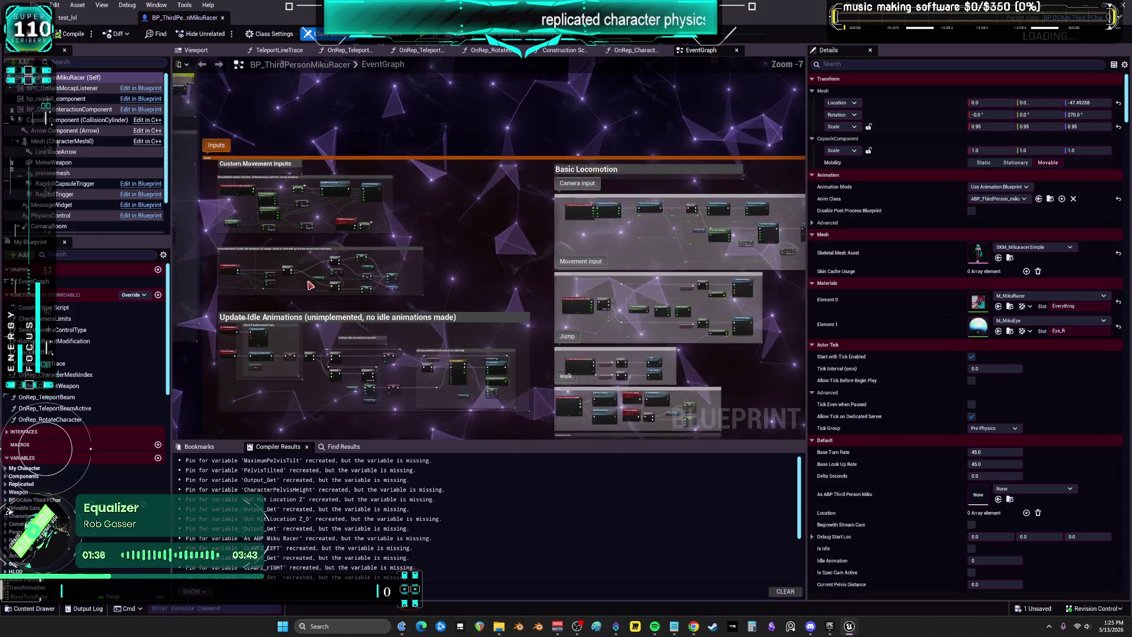
pyautogui.scroll(7, 503, 192)
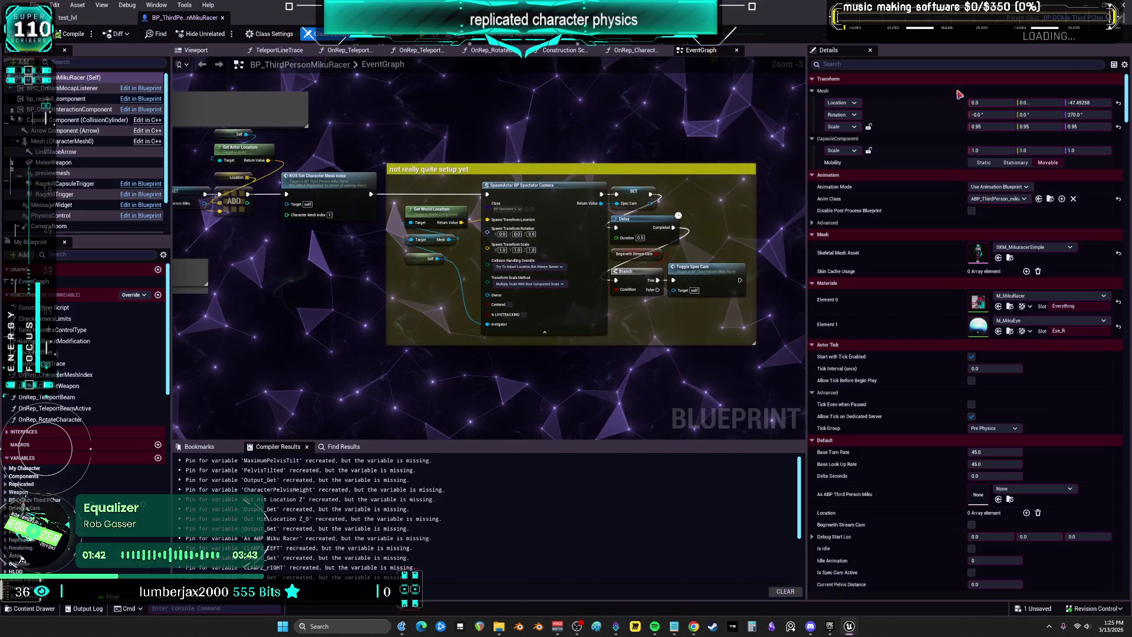
pyautogui.click(1088, 18)
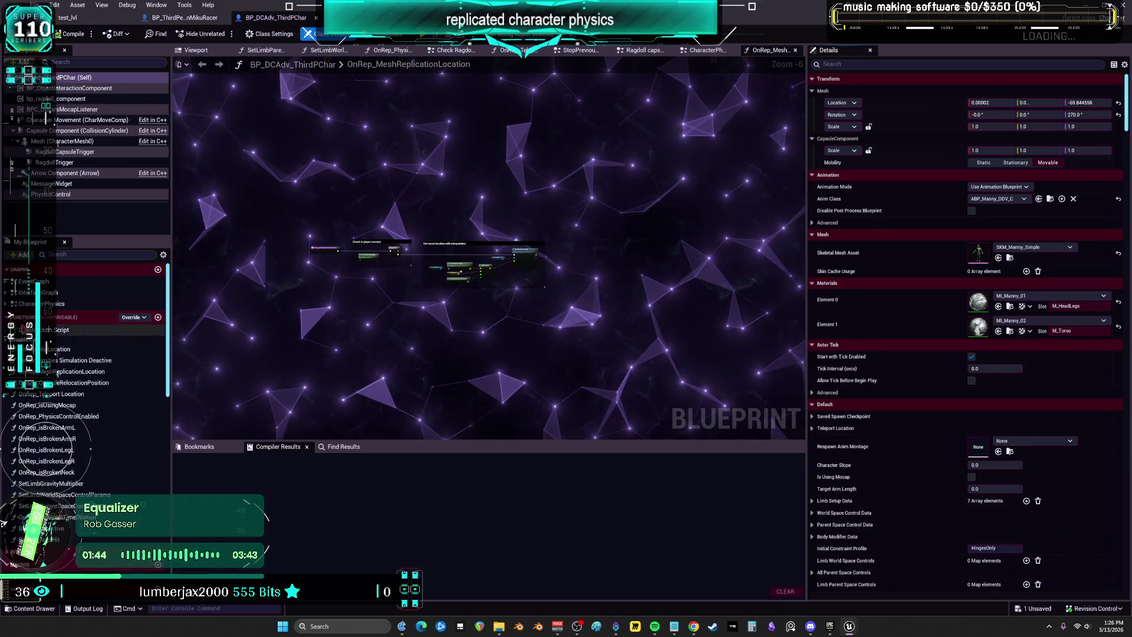
pyautogui.doubleClick(33, 282)
# Select the input mapping subsystem nodes inside Add Input Mapping and return to bp_ragdoll_character
pyautogui.scroll(7, 436, 128)
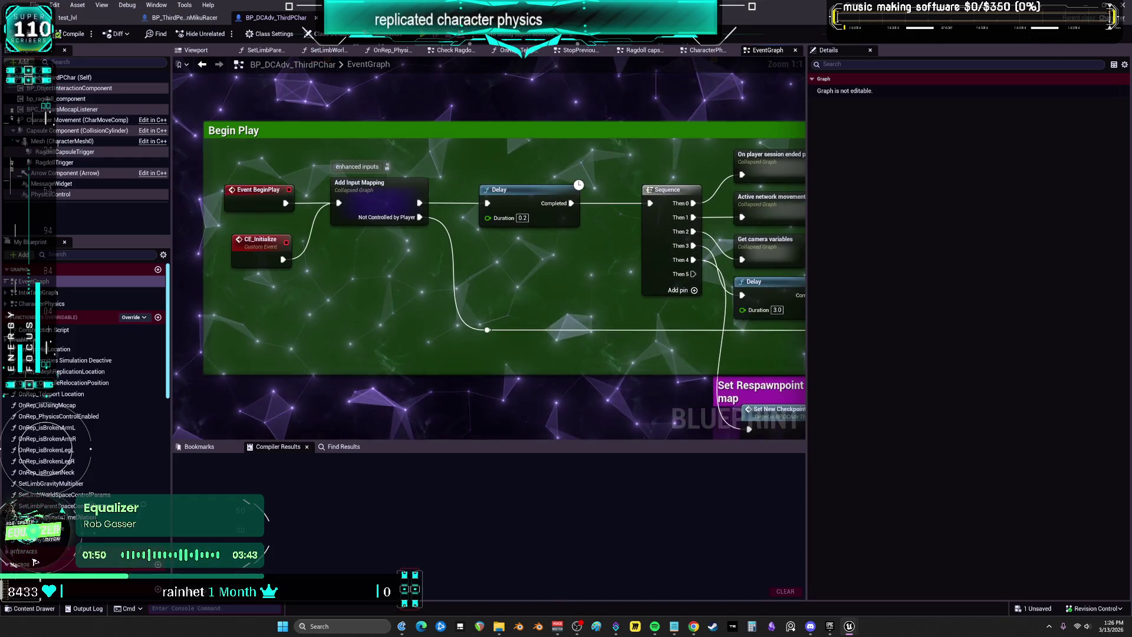
pyautogui.doubleClick(377, 197)
pyautogui.scroll(5, 542, 225)
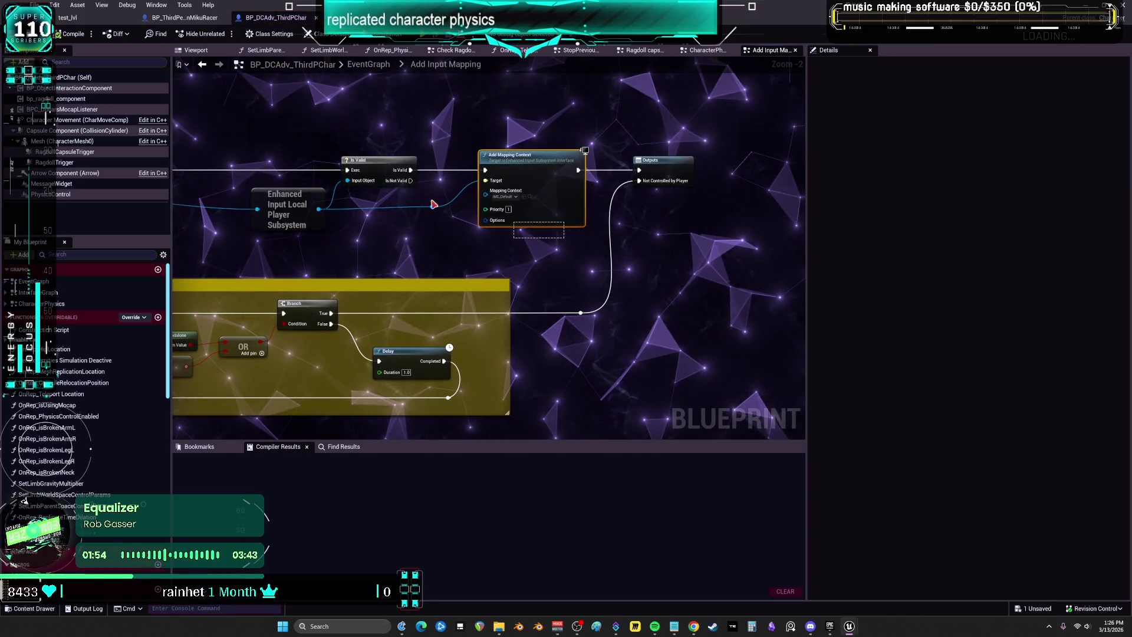
pyautogui.moveTo(255, 134); pyautogui.dragTo(515, 200)
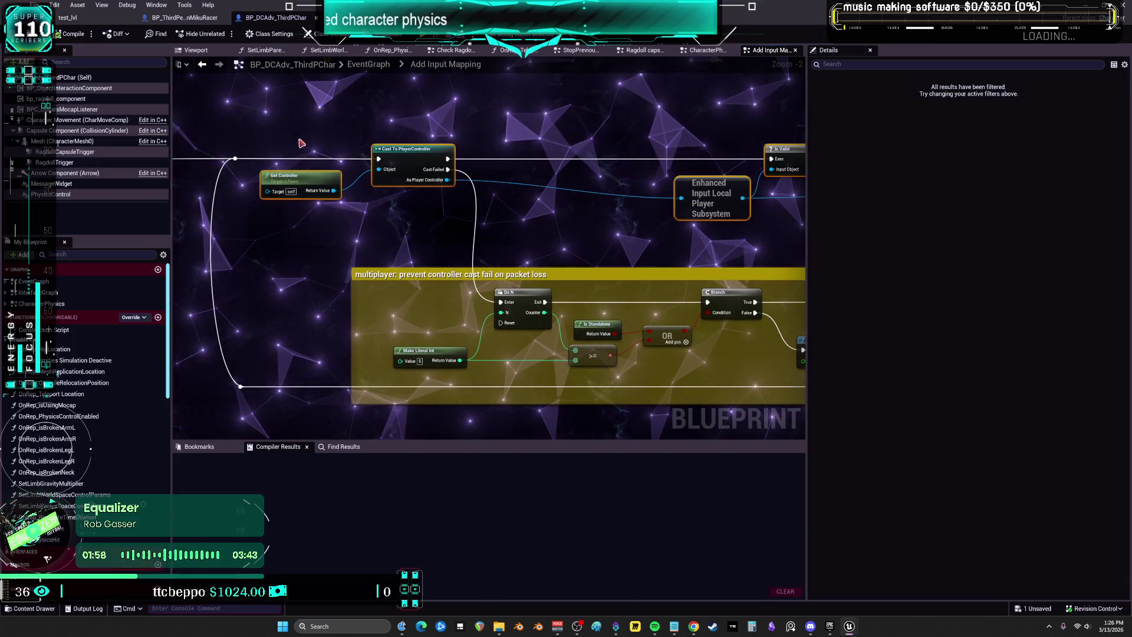
pyautogui.hotkey('alt', 'Tab')
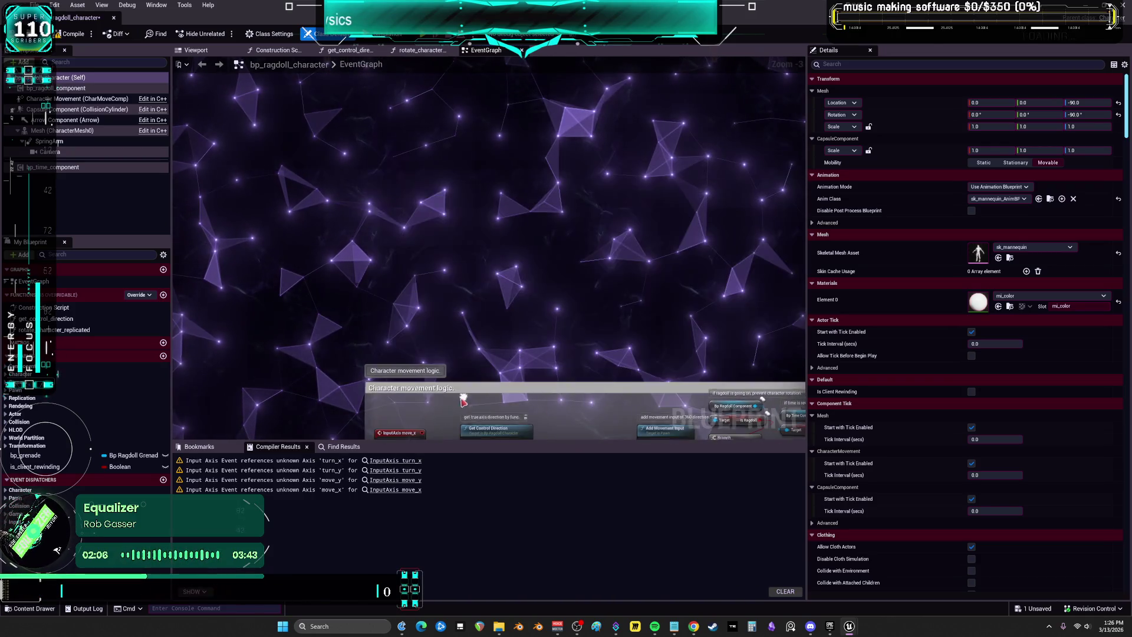
# Connect Event BeginPlay to Cast To PlayerController and compile bp_ragdoll_character
pyautogui.rightClick(435, 157)
pyautogui.write('begin play')
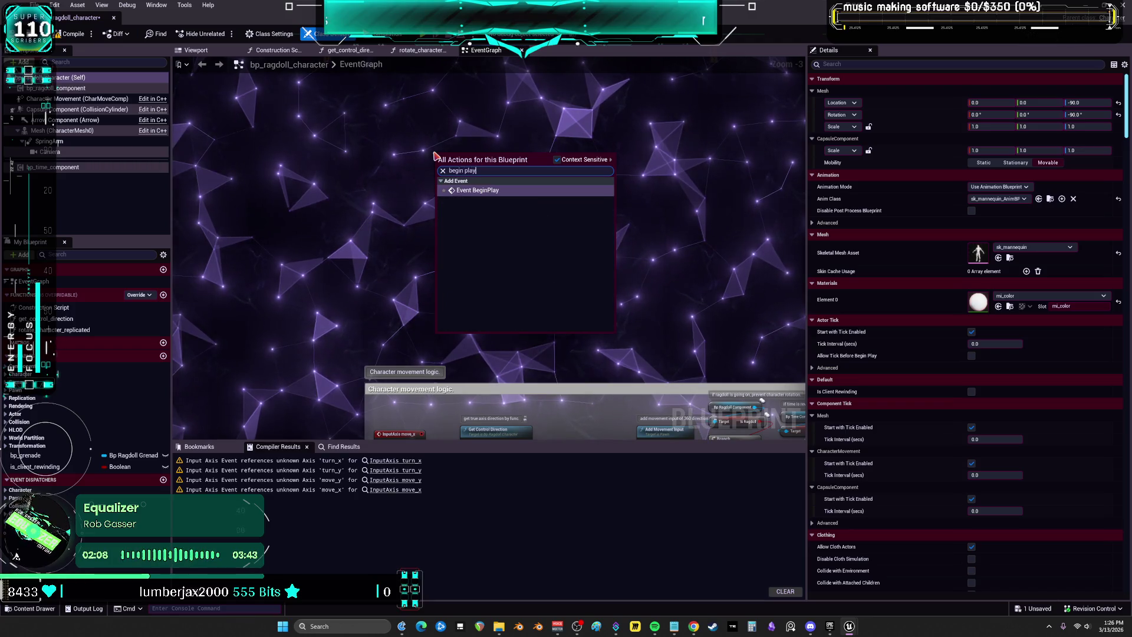
pyautogui.press('Return')
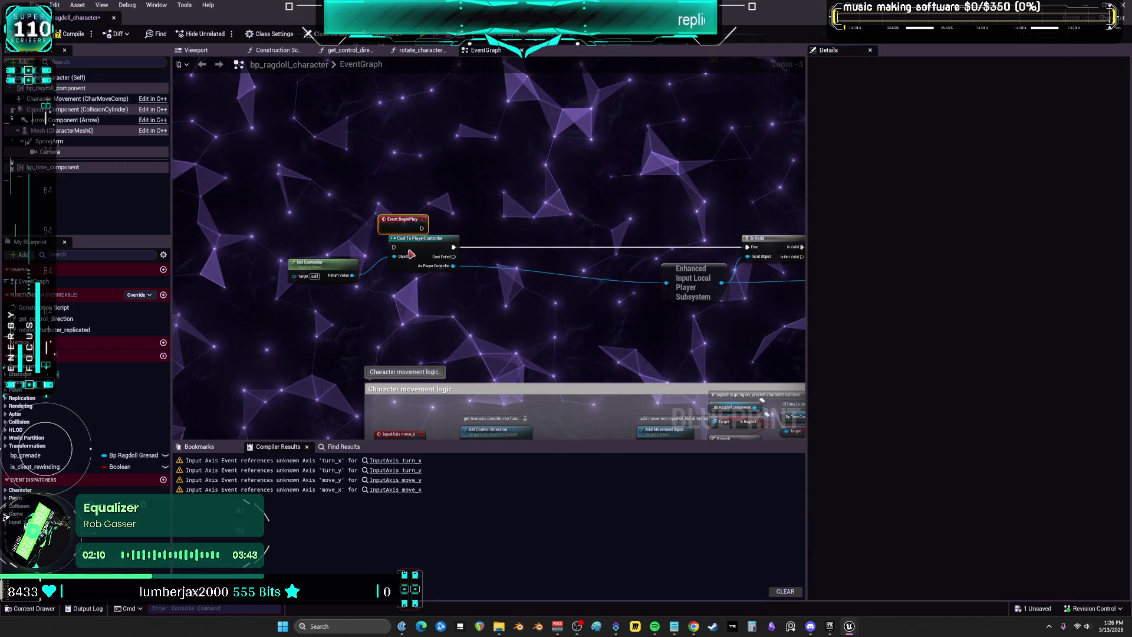
pyautogui.moveTo(357, 253); pyautogui.dragTo(394, 247)
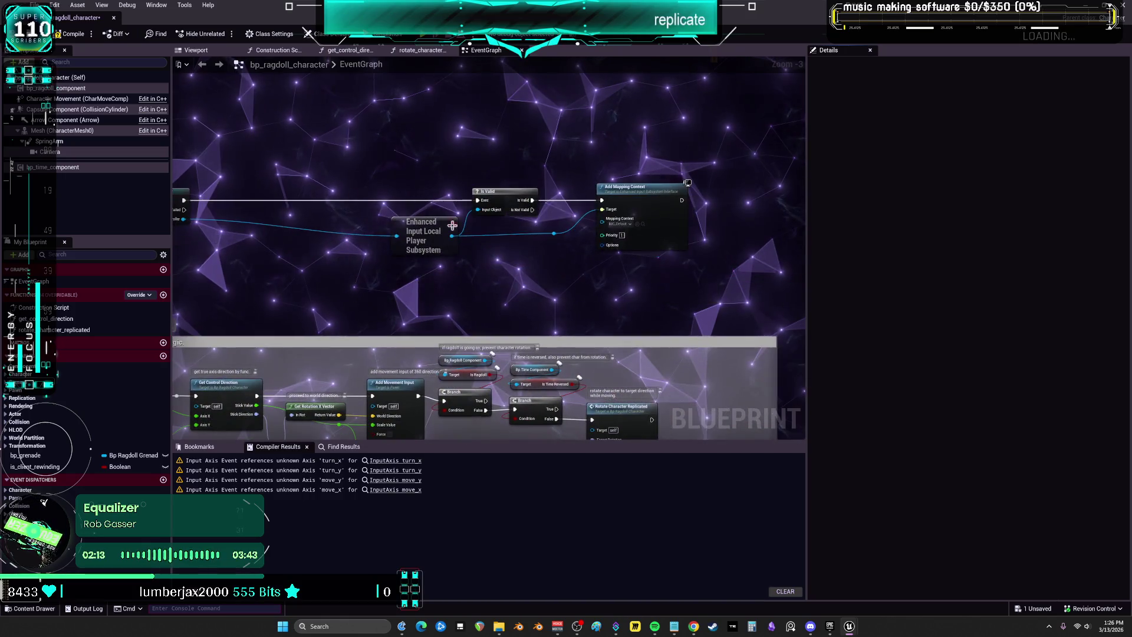
pyautogui.moveTo(600, 314); pyautogui.dragTo(530, 168)
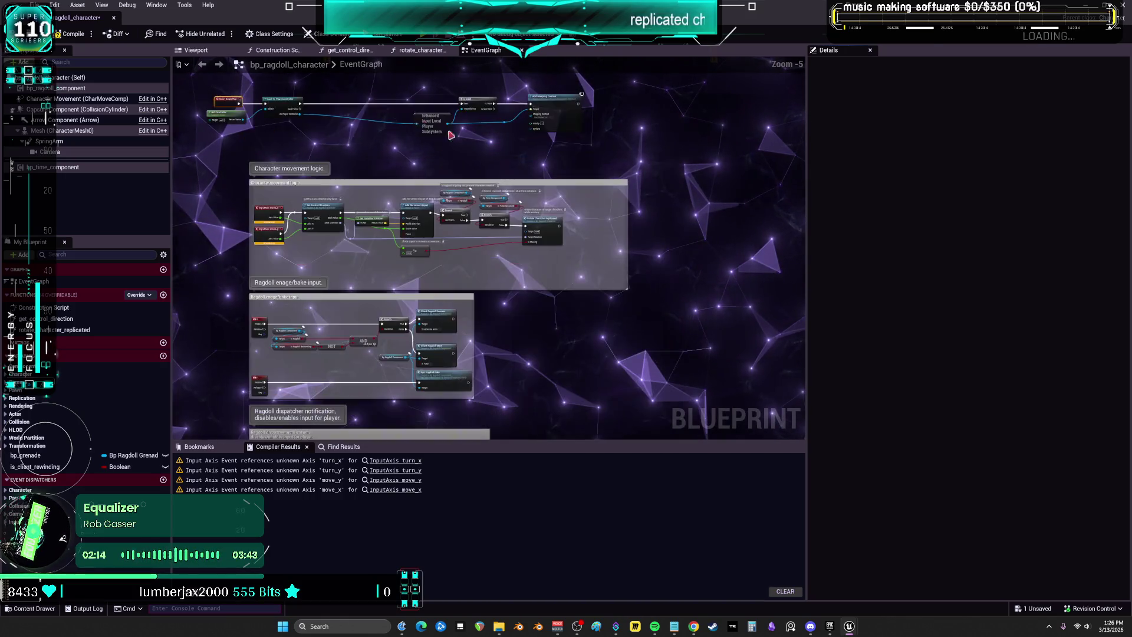
pyautogui.click(70, 33)
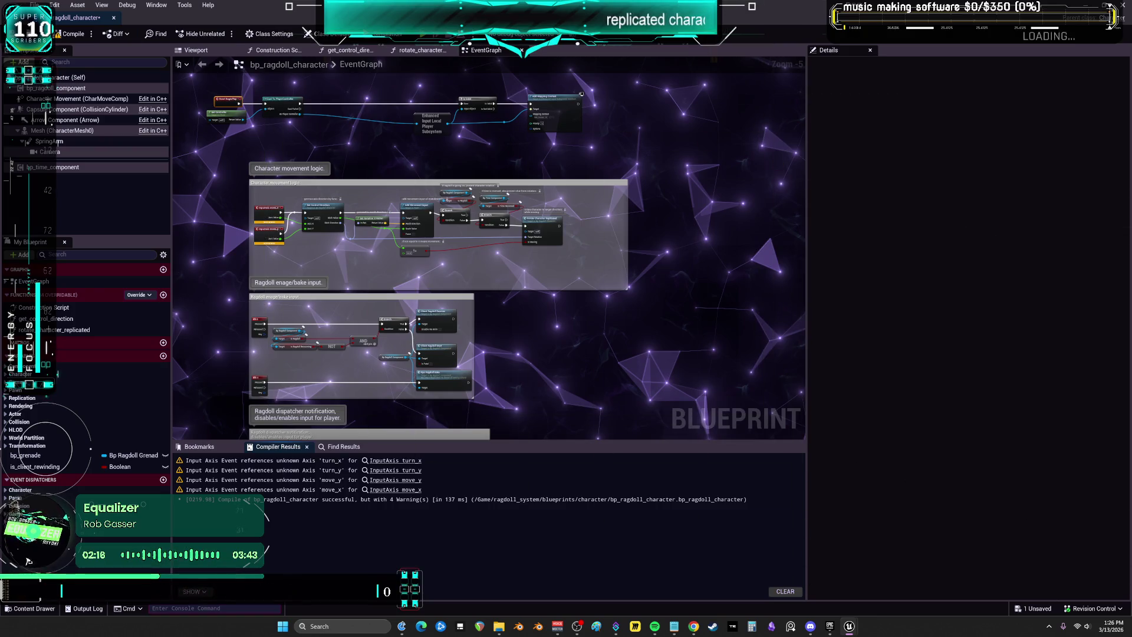
pyautogui.hotkey('alt', 'Tab')
pyautogui.hotkey('ctrl', 'Tab')
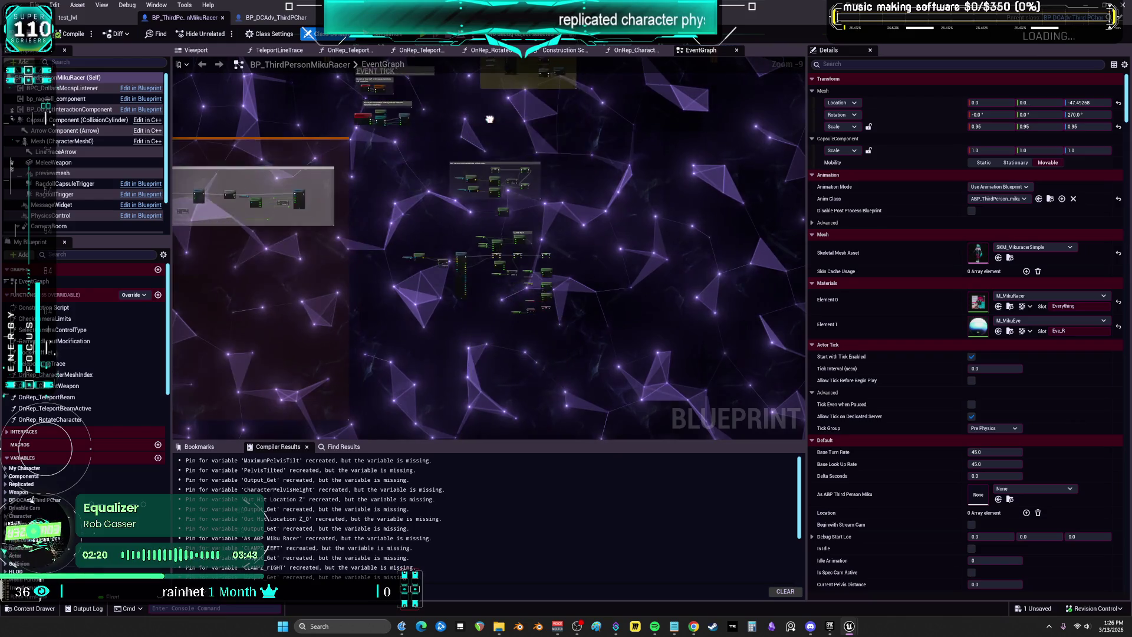
# Select MikuRacer's Movement input event nodes and review its Custom Movement Inputs section
pyautogui.scroll(5, 617, 206)
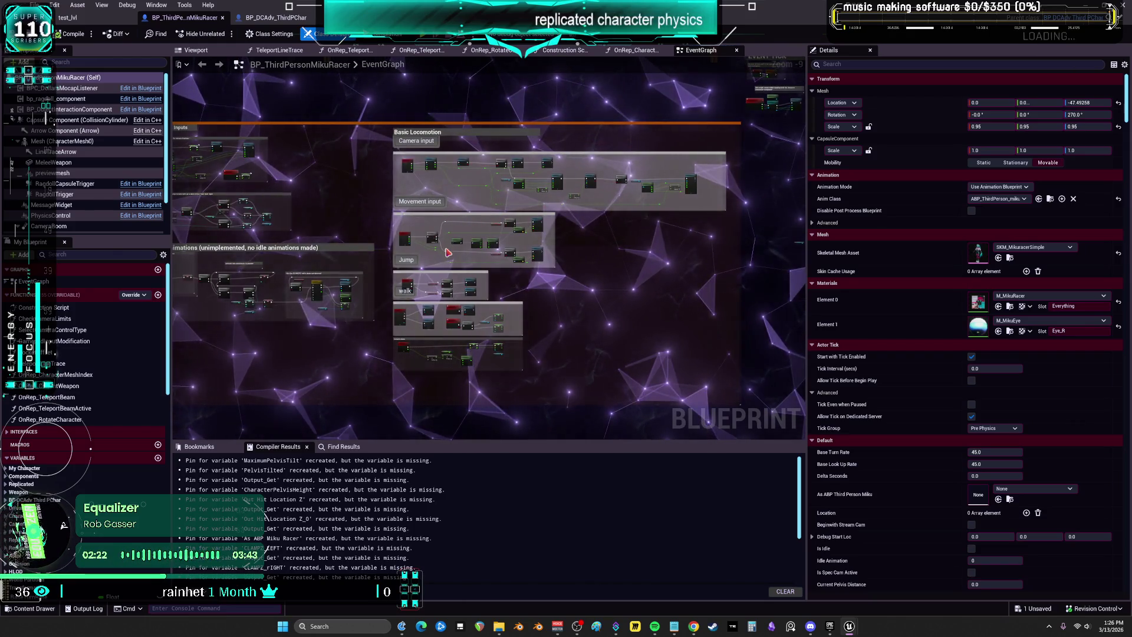
pyautogui.scroll(4, 447, 252)
pyautogui.moveTo(428, 177); pyautogui.dragTo(346, 184)
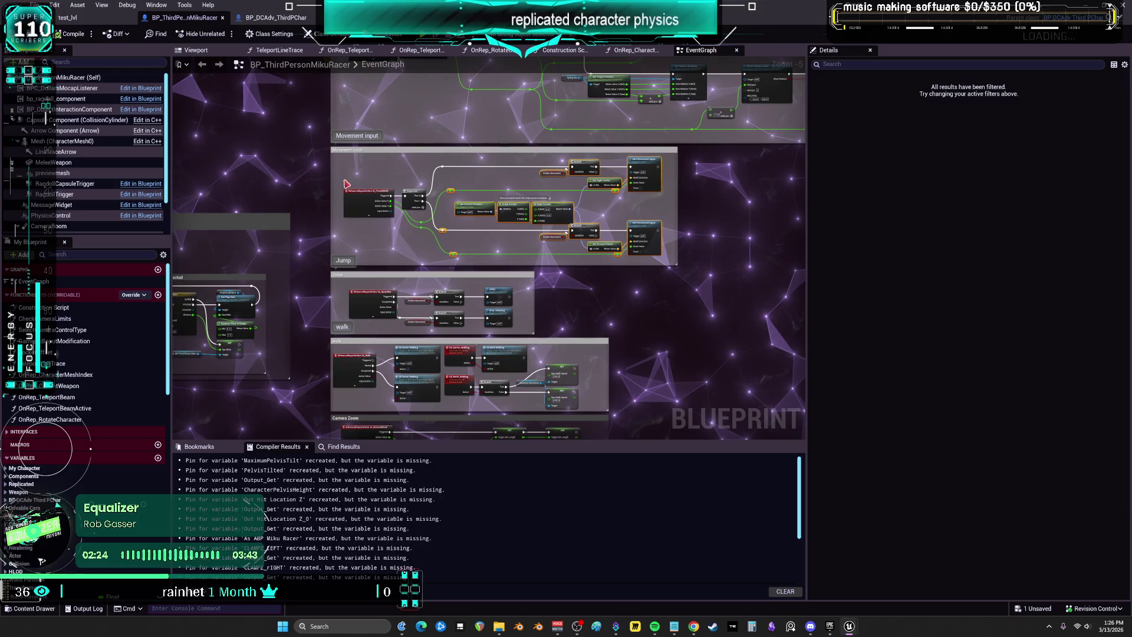
pyautogui.scroll(2, 357, 327)
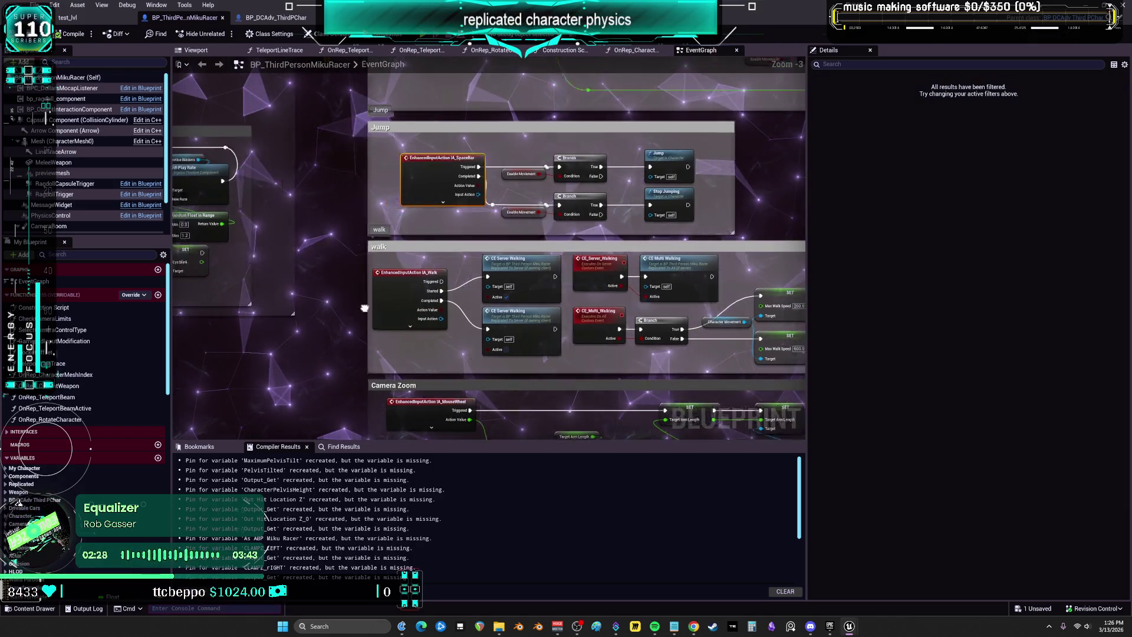
pyautogui.scroll(-2, 412, 236)
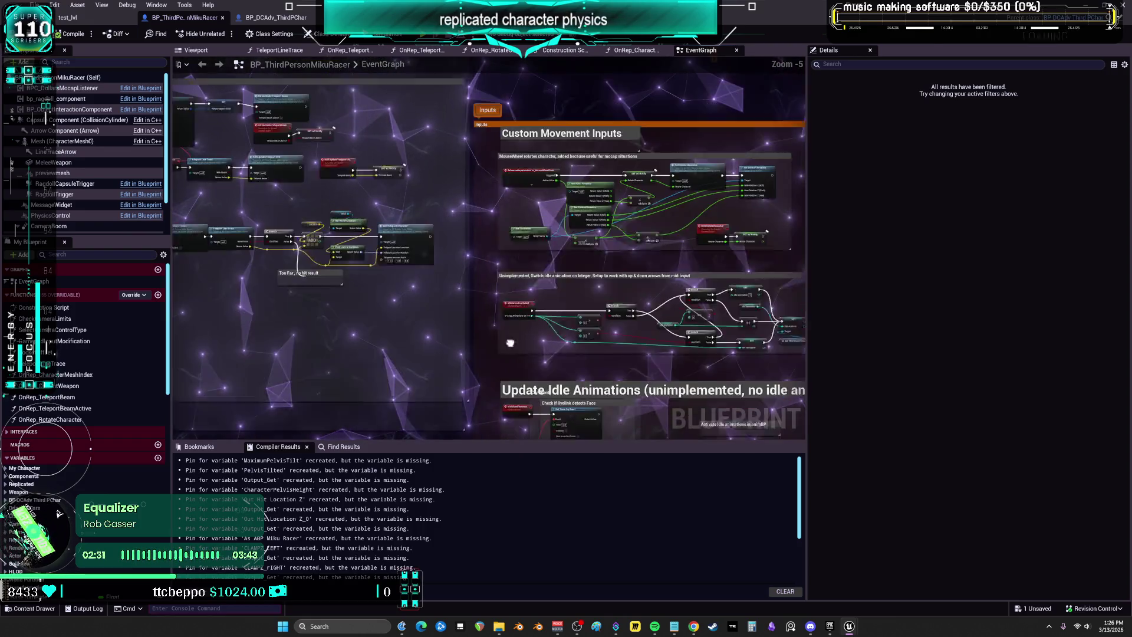
pyautogui.scroll(2, 517, 197)
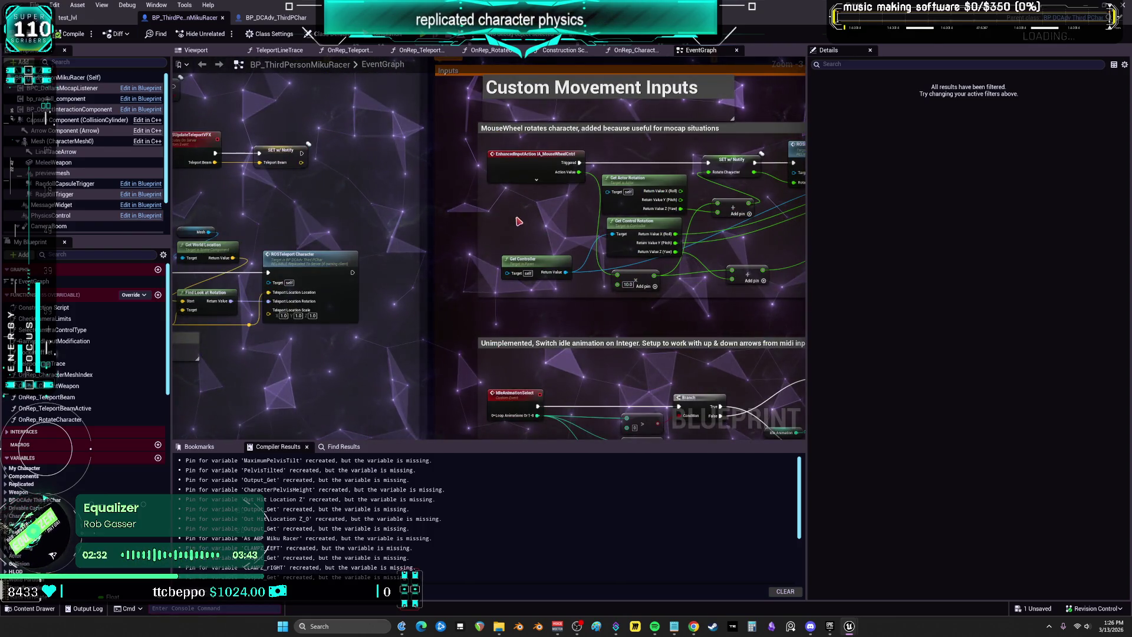
pyautogui.moveTo(516, 174); pyautogui.dragTo(519, 201)
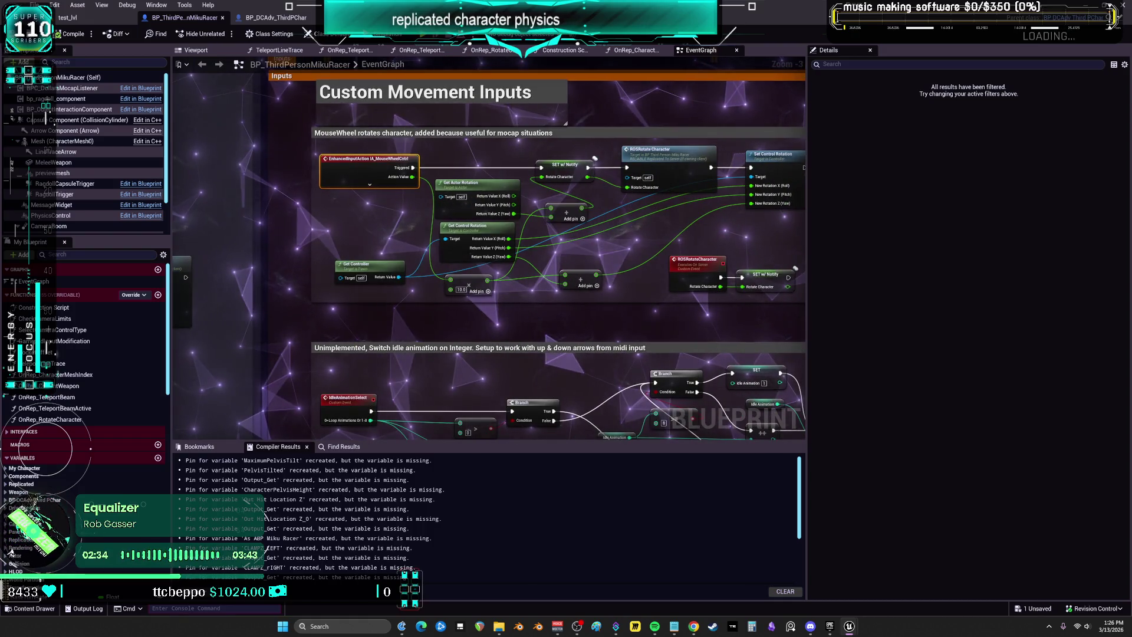
pyautogui.hotkey('alt', 'Tab')
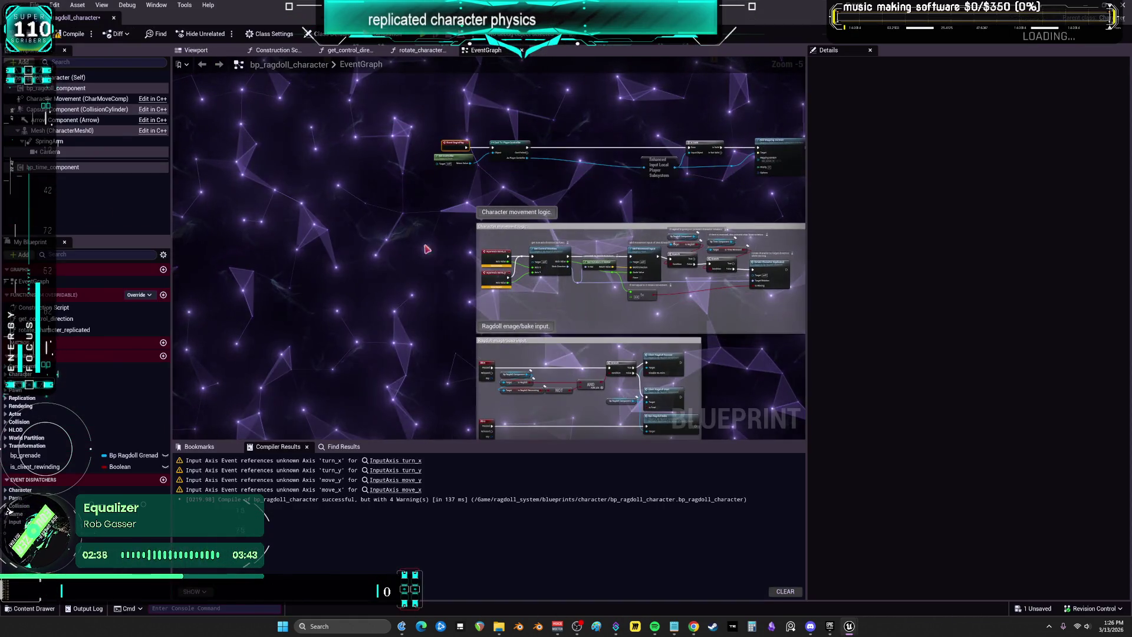
# Wire IA_PressWASD's Action Value X/Y into Get Control Direction's Axis X/Y
pyautogui.moveTo(569, 302); pyautogui.dragTo(543, 190)
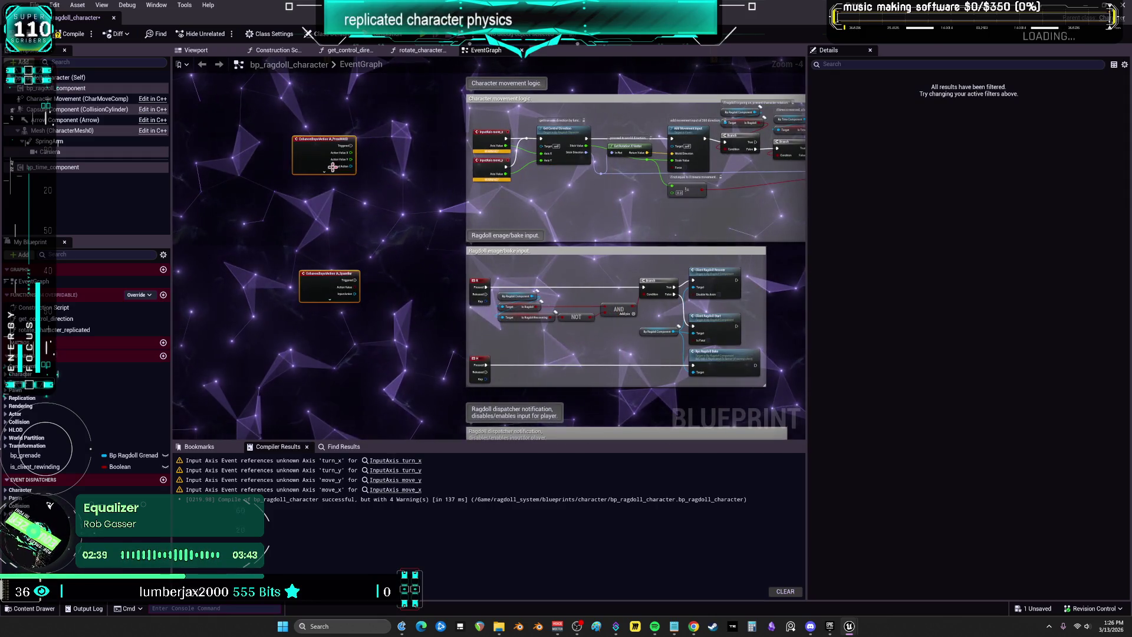
pyautogui.scroll(-5, 428, 208)
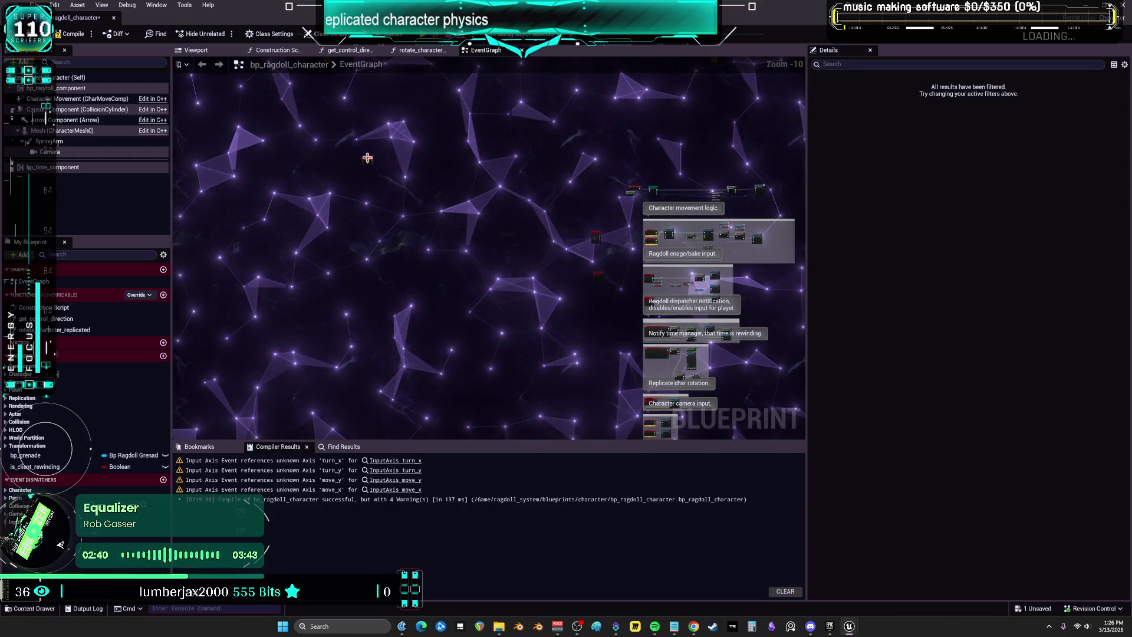
pyautogui.scroll(8, 580, 283)
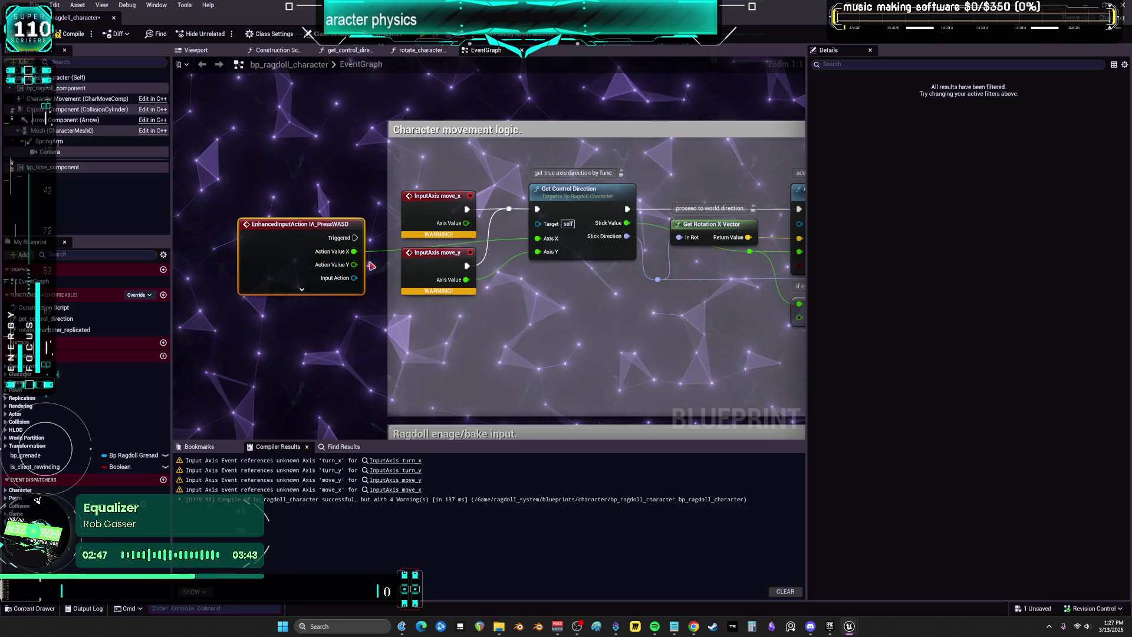
pyautogui.moveTo(354, 264); pyautogui.dragTo(527, 260)
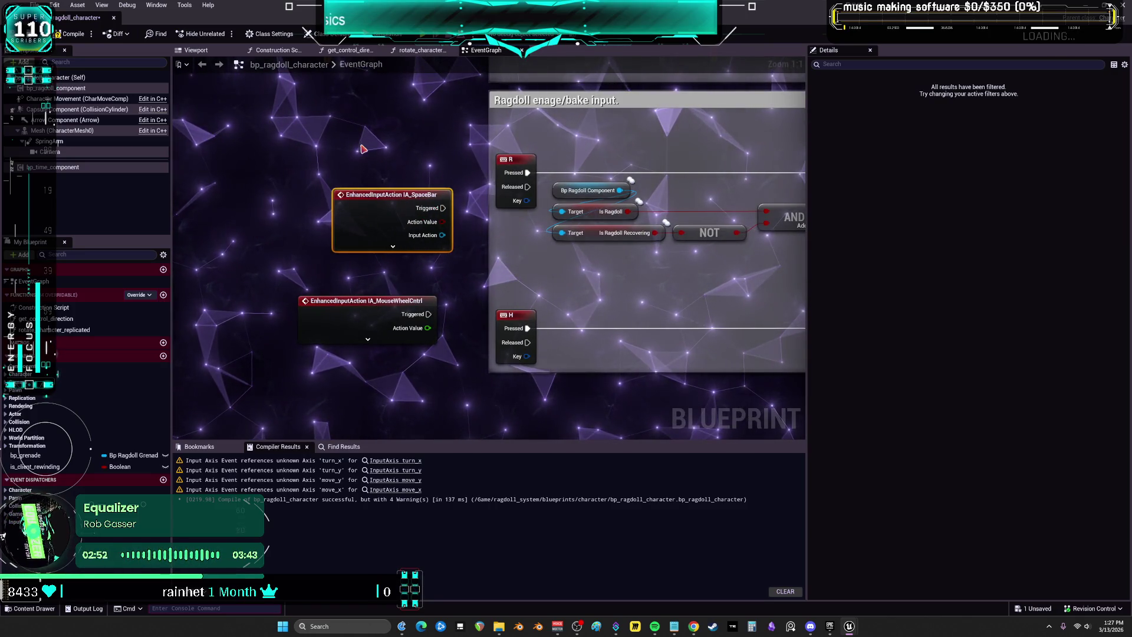
# Delete the IA_SpaceBar and IA_MouseWheelCntrl input events from the ragdoll graph
pyautogui.moveTo(476, 326); pyautogui.dragTo(352, 222)
pyautogui.scroll(-5, 435, 287)
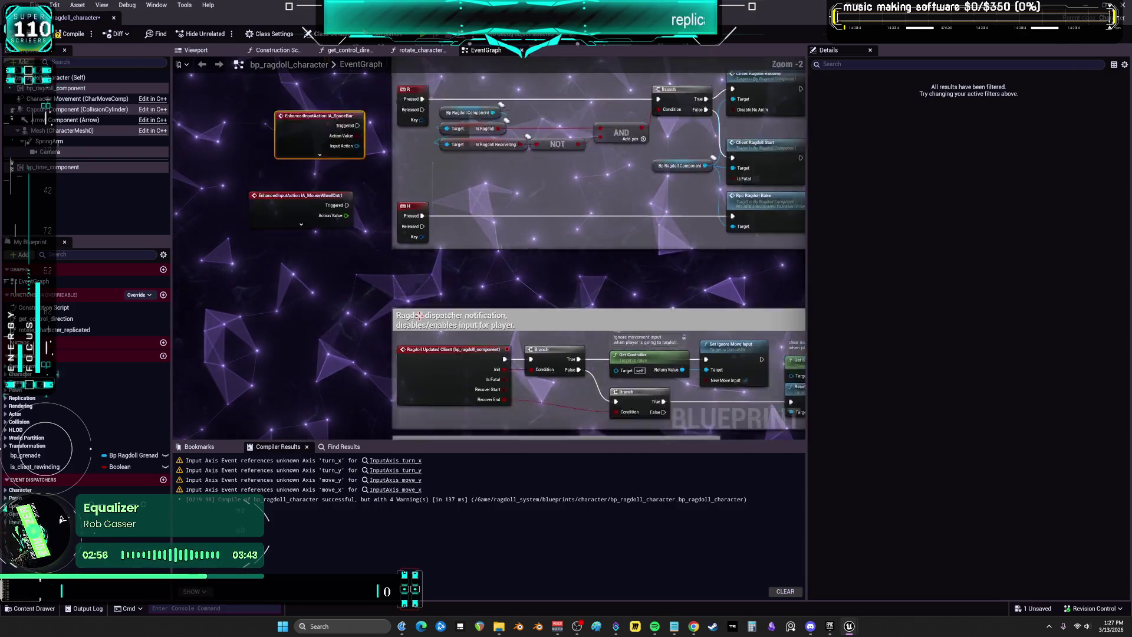
pyautogui.scroll(2, 516, 354)
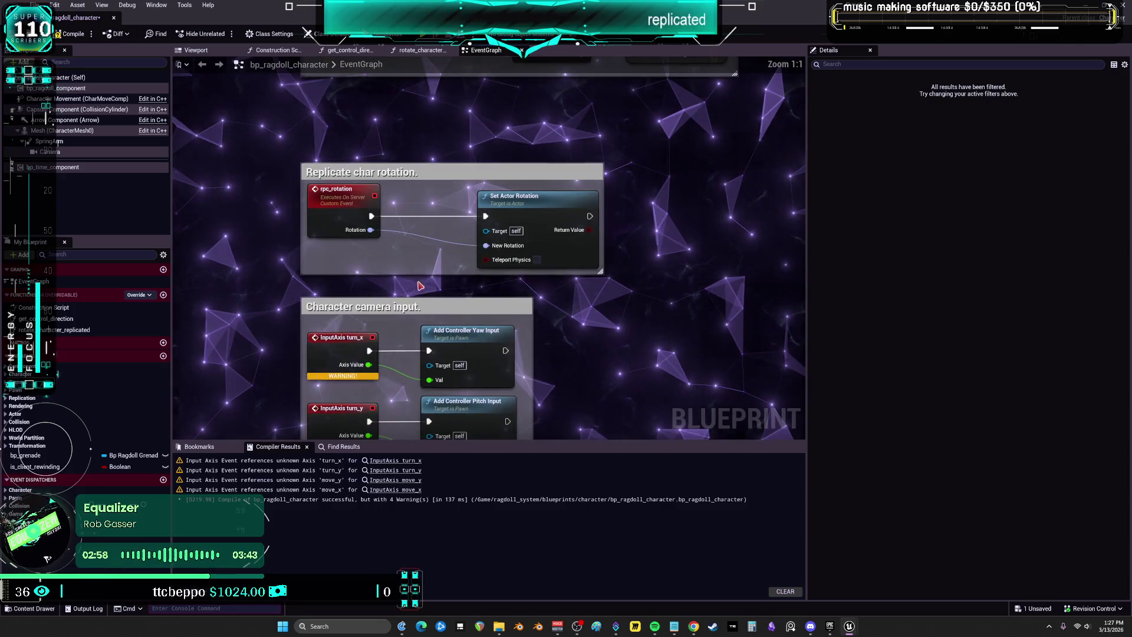
pyautogui.scroll(-3, 515, 353)
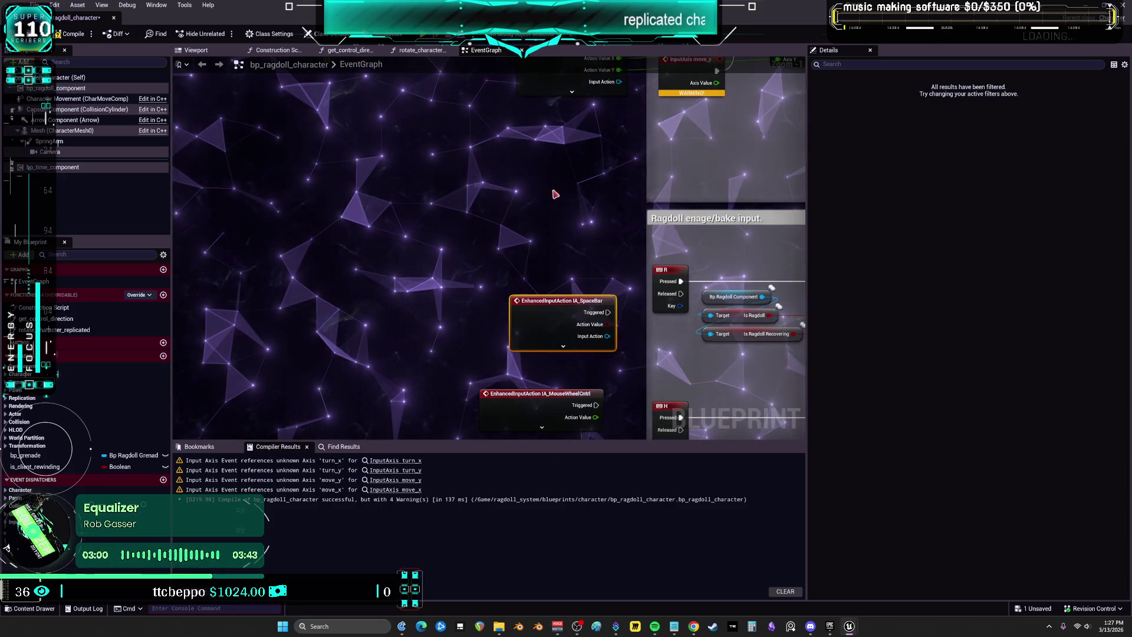
pyautogui.moveTo(509, 121); pyautogui.dragTo(483, 205)
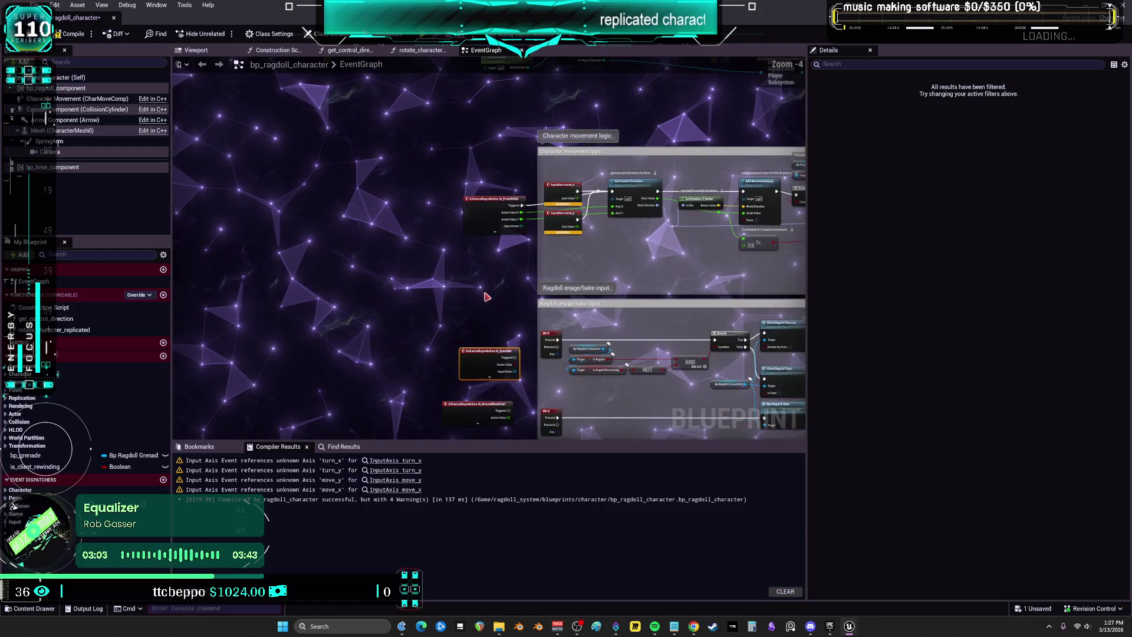
pyautogui.press('Delete')
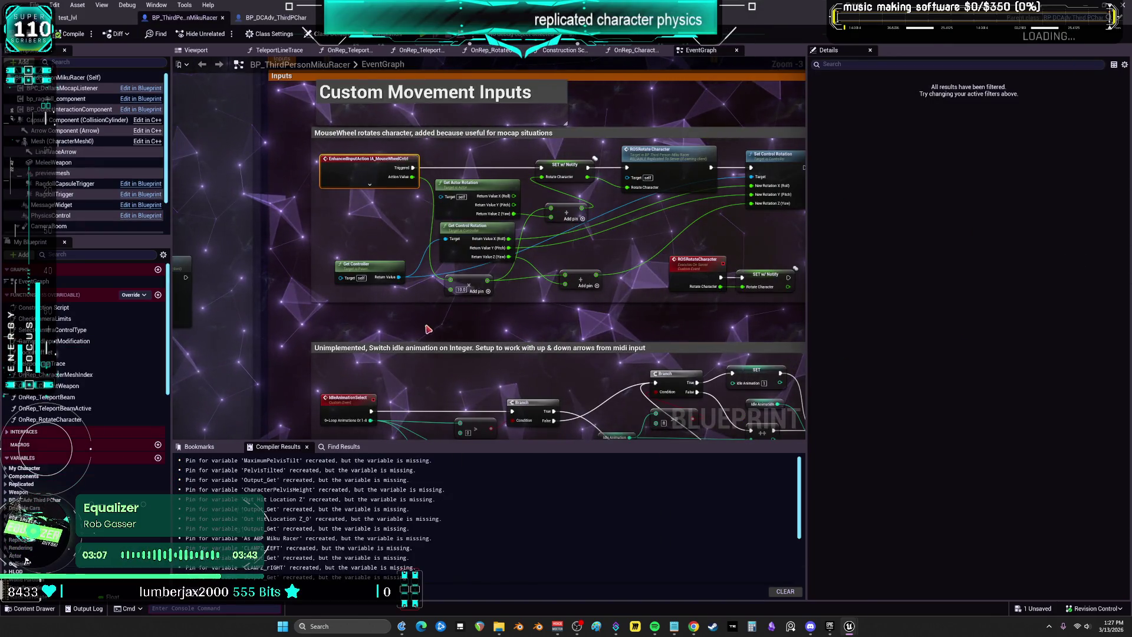
pyautogui.moveTo(424, 336); pyautogui.dragTo(461, 129)
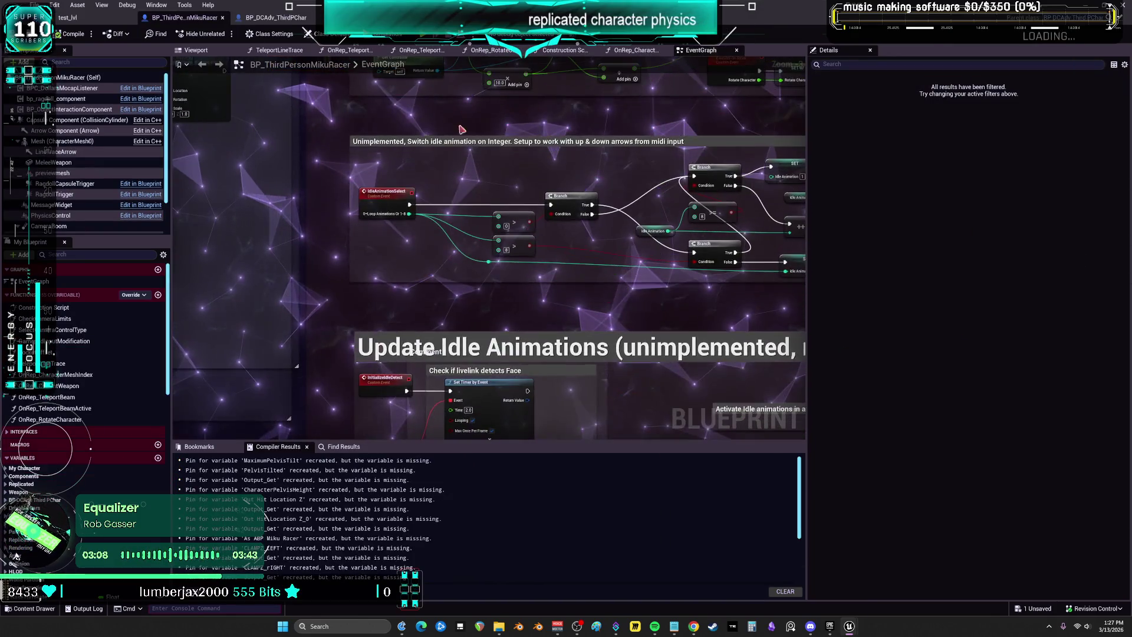
# Review MikuRacer's Custom Movement Inputs and Update Idle Animations sections
pyautogui.scroll(-5, 353, 243)
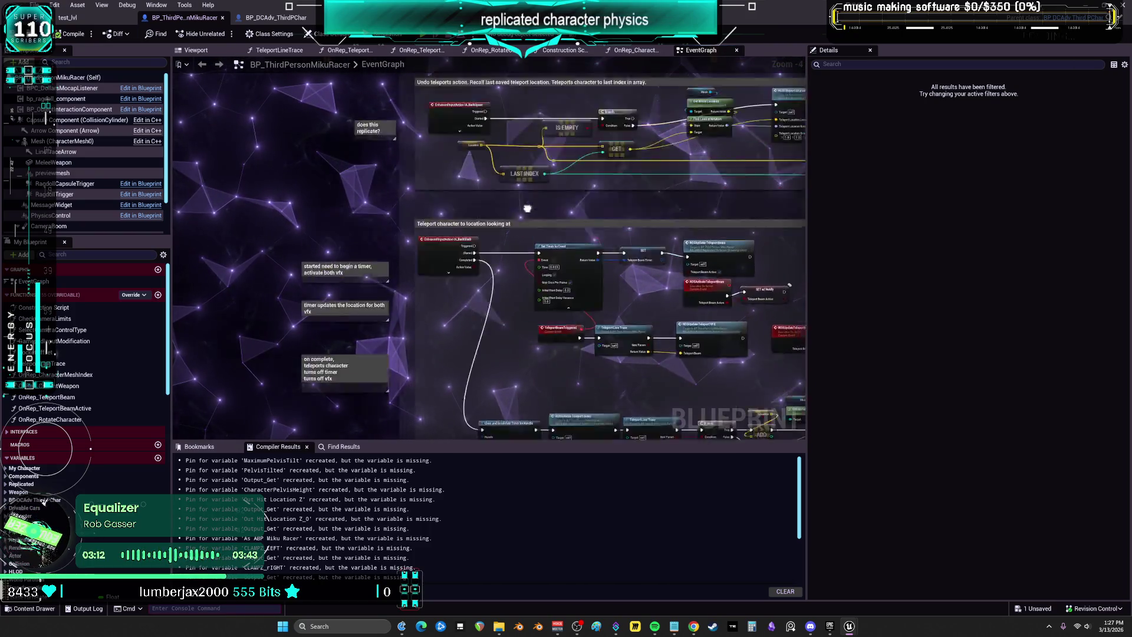
pyautogui.moveTo(500, 372)
pyautogui.mouseDown()
pyautogui.moveTo(500, 464)
pyautogui.moveTo(255, 526)
pyautogui.moveTo(544, 264)
pyautogui.mouseUp()
pyautogui.moveTo(548, 523)
pyautogui.mouseDown()
pyautogui.moveTo(607, 422)
pyautogui.moveTo(600, 324)
pyautogui.moveTo(572, 221)
pyautogui.moveTo(589, 154)
pyautogui.moveTo(802, 136)
pyautogui.moveTo(500, 293)
pyautogui.moveTo(495, 312)
pyautogui.mouseUp()
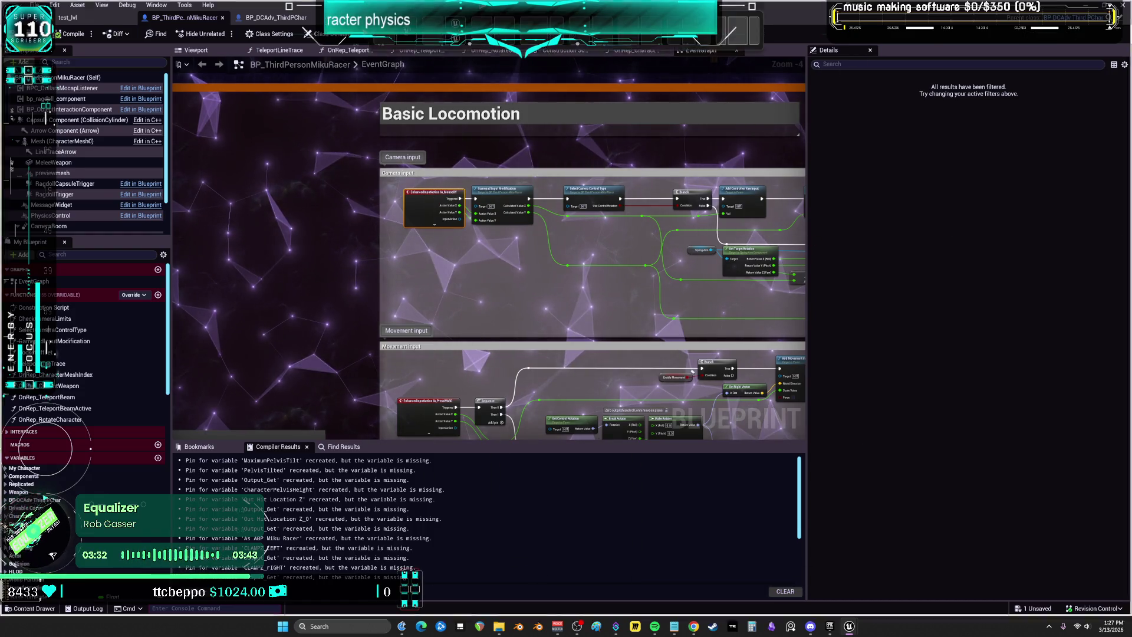
# Place IA_MouseXY beside Character camera input and drag its Action Value Y toward camera pitch
pyautogui.hotkey('alt', 'Tab')
pyautogui.scroll(-4, 392, 315)
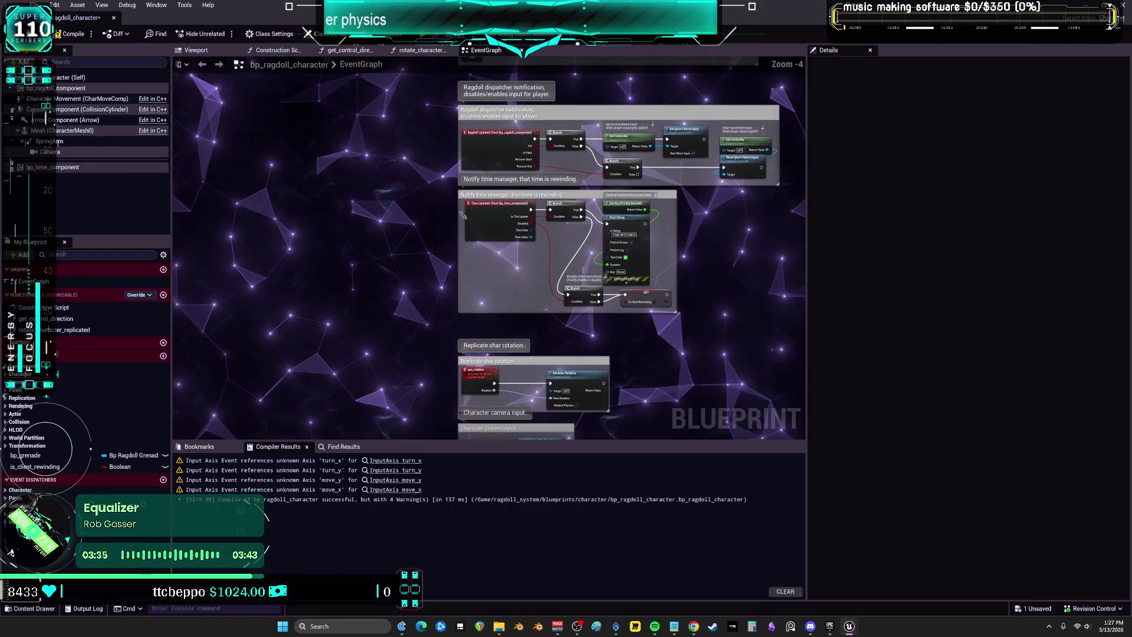
pyautogui.scroll(4, 444, 300)
pyautogui.click(330, 215)
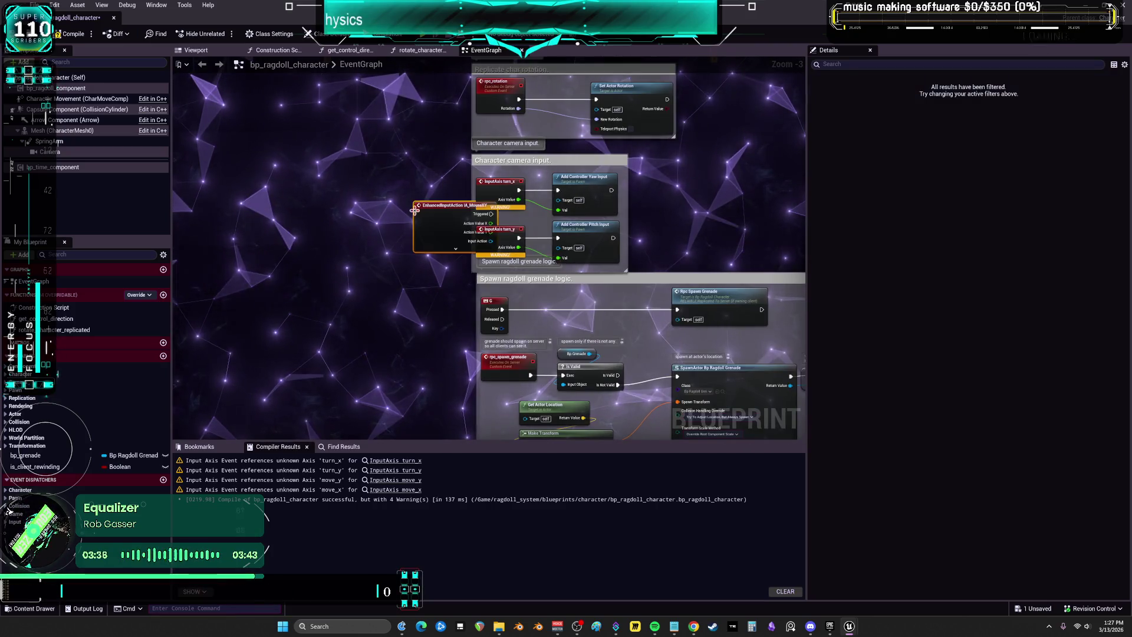
pyautogui.moveTo(331, 215); pyautogui.dragTo(316, 214)
pyautogui.moveTo(417, 222)
pyautogui.mouseDown()
pyautogui.moveTo(439, 238)
pyautogui.moveTo(628, 267)
pyautogui.moveTo(631, 289)
pyautogui.mouseUp()
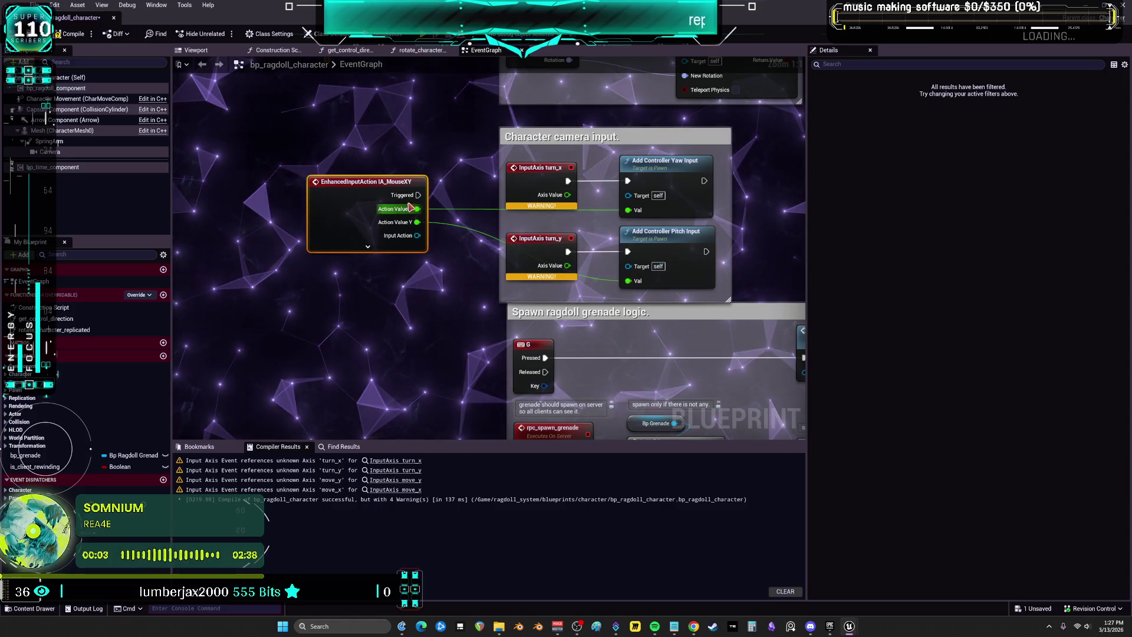